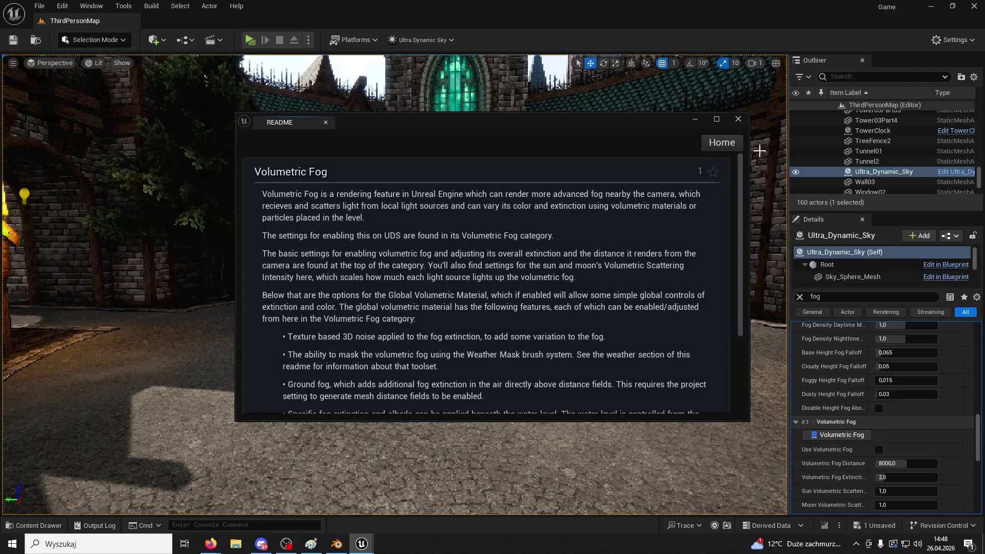
# - Close the README and enable volumetric fog with a distance of about 1086
pyautogui.click(739, 120)
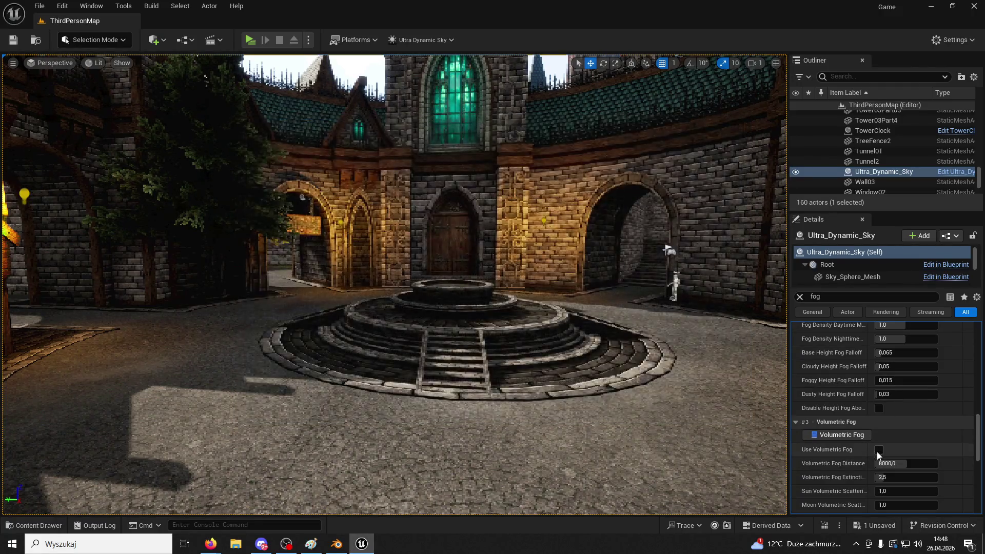
pyautogui.click(879, 450)
pyautogui.moveTo(902, 464)
pyautogui.mouseDown()
pyautogui.moveTo(872, 464)
pyautogui.moveTo(929, 463)
pyautogui.moveTo(876, 464)
pyautogui.moveTo(909, 463)
pyautogui.mouseUp()
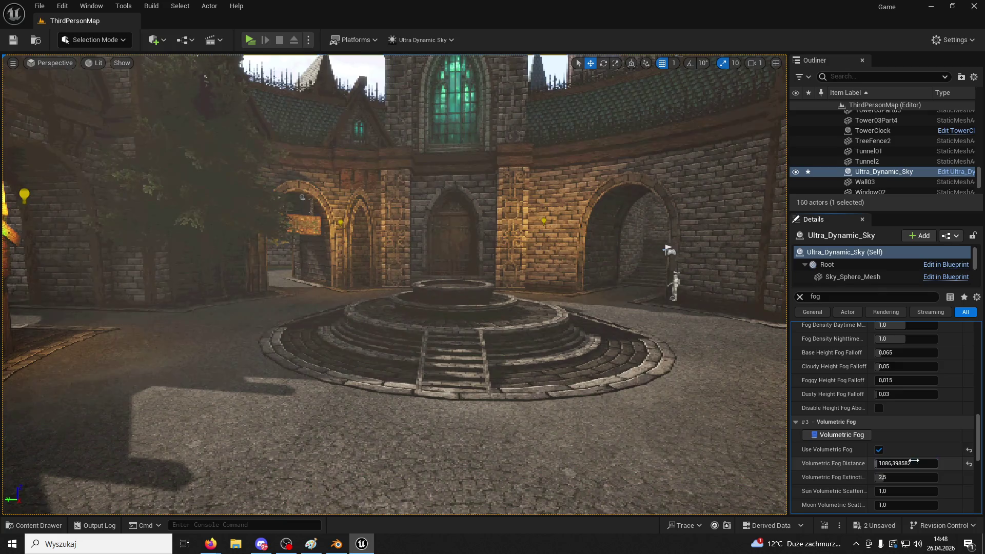
# - Try sun volumetric scattering at zero and moon scattering at 5,2, then reset both to defaults
pyautogui.scroll(-2, 908, 455)
pyautogui.scroll(-2, 909, 454)
pyautogui.moveTo(891, 426)
pyautogui.mouseDown()
pyautogui.moveTo(911, 426)
pyautogui.moveTo(875, 426)
pyautogui.moveTo(929, 439)
pyautogui.mouseUp()
pyautogui.click(969, 426)
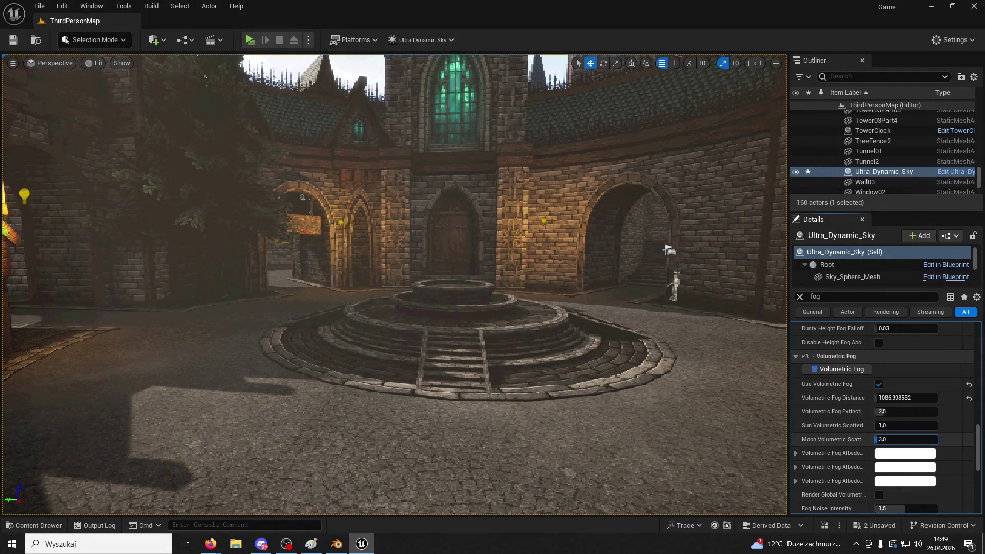
pyautogui.write('5,2')
pyautogui.press('Return')
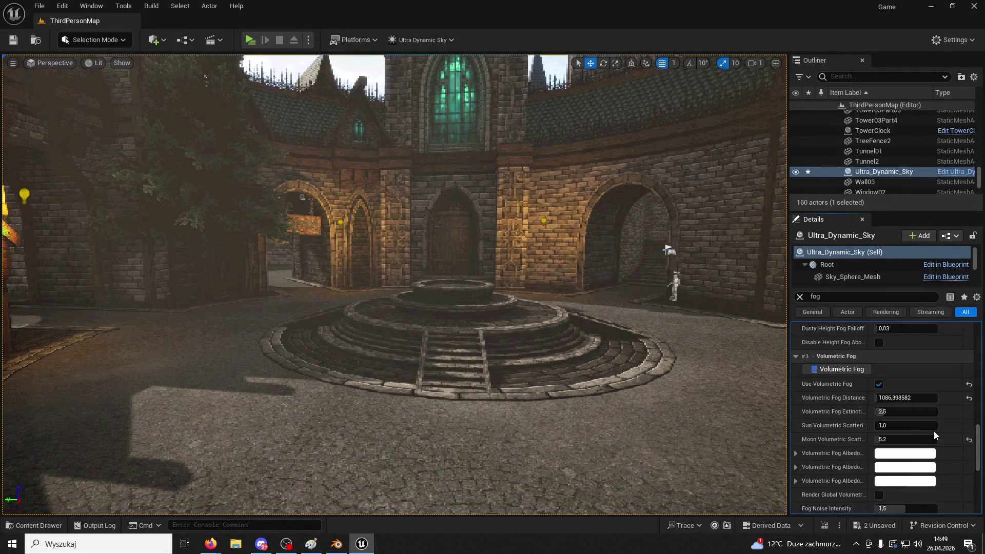
pyautogui.click(970, 440)
# - Try a higher fog noise intensity, then reset it to its 1.5 default
pyautogui.scroll(-3, 913, 445)
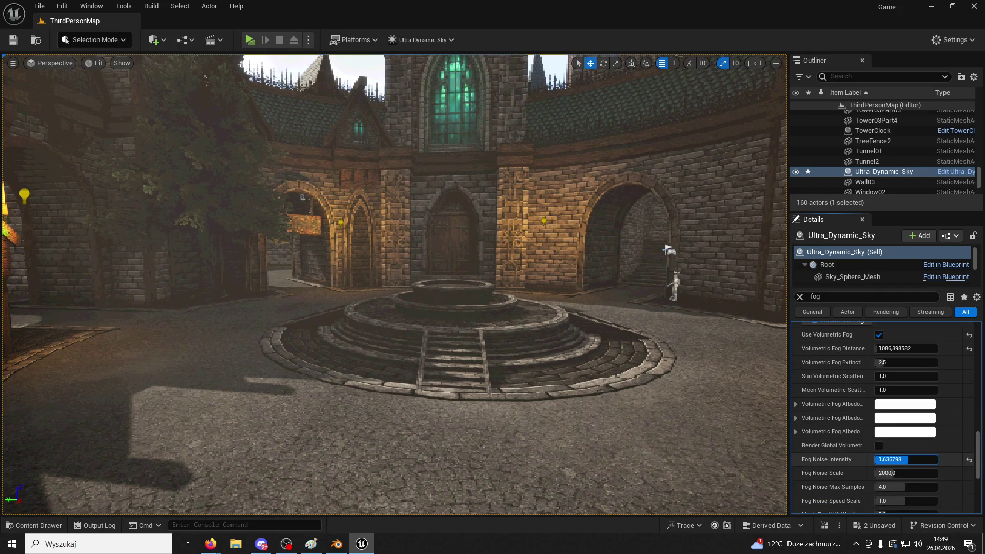
pyautogui.hotkey('alt', 'Tab')
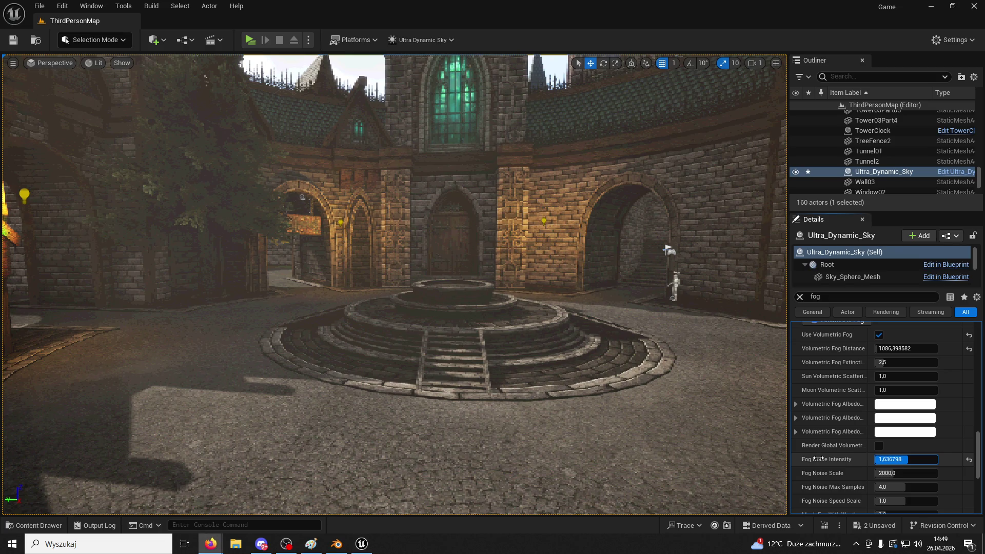
pyautogui.moveTo(967, 461); pyautogui.dragTo(975, 464)
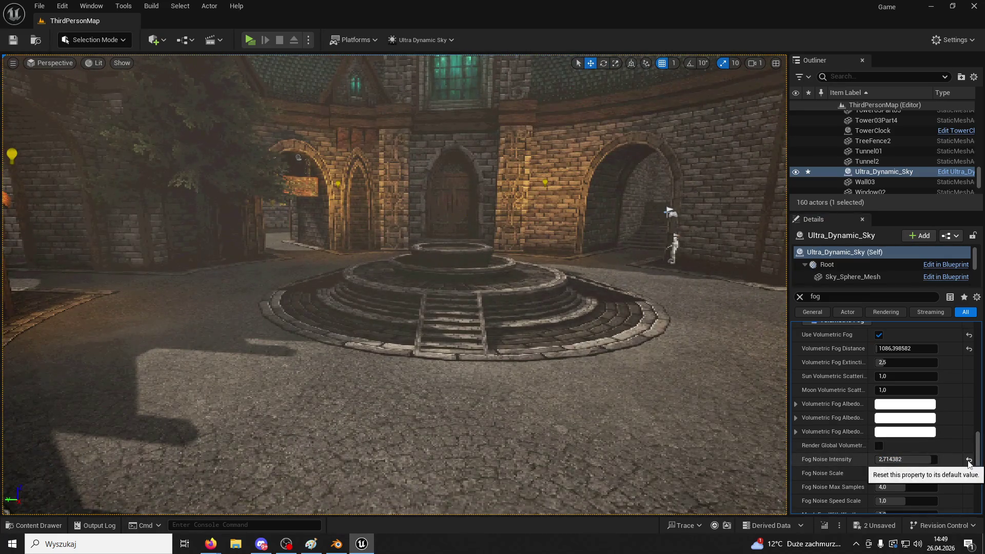
pyautogui.click(969, 460)
# - Enable Render Ground Fog, raise ground fog extinction to 0.312, and fly toward the fountain
pyautogui.scroll(-3, 939, 454)
pyautogui.scroll(-2, 937, 450)
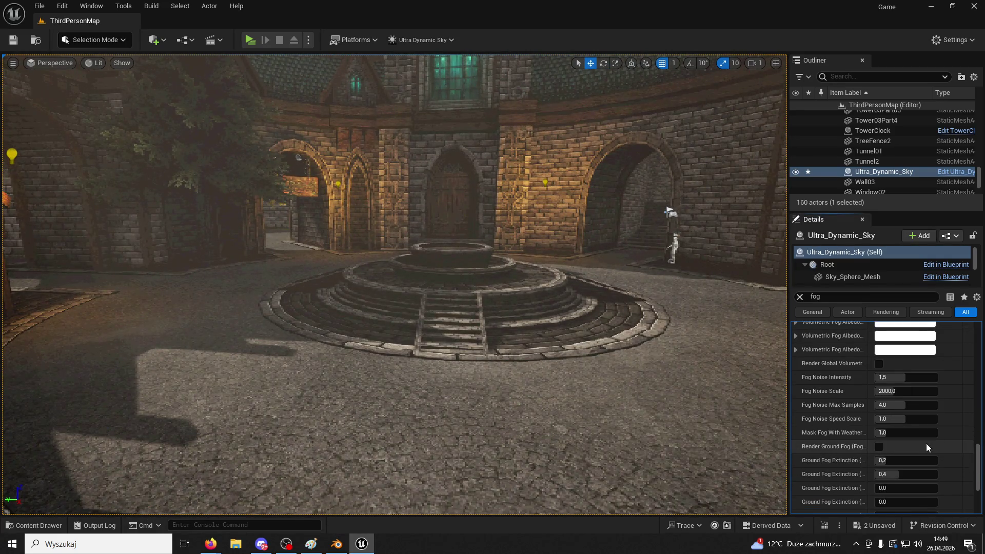
pyautogui.click(880, 446)
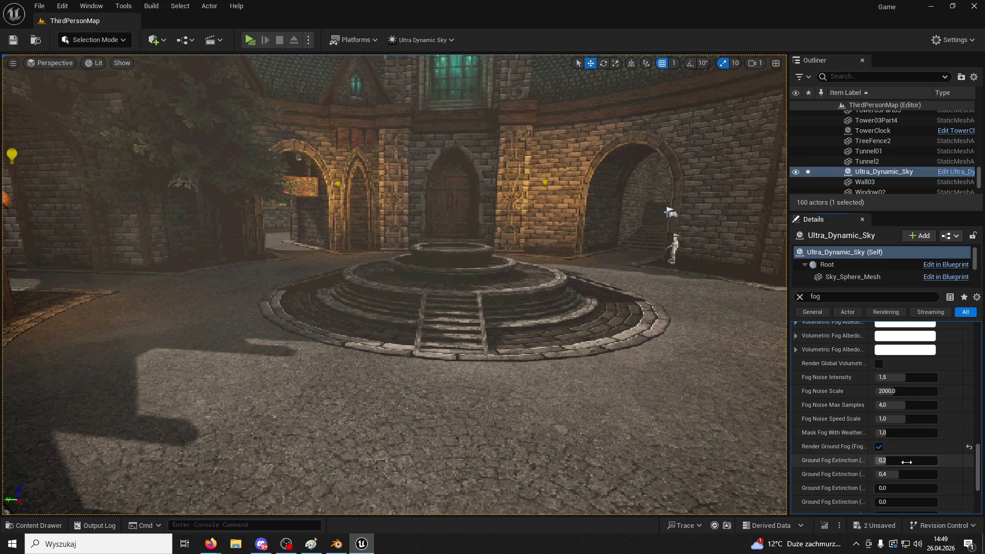
pyautogui.moveTo(900, 463); pyautogui.dragTo(907, 462)
pyautogui.rightClick(560, 328)
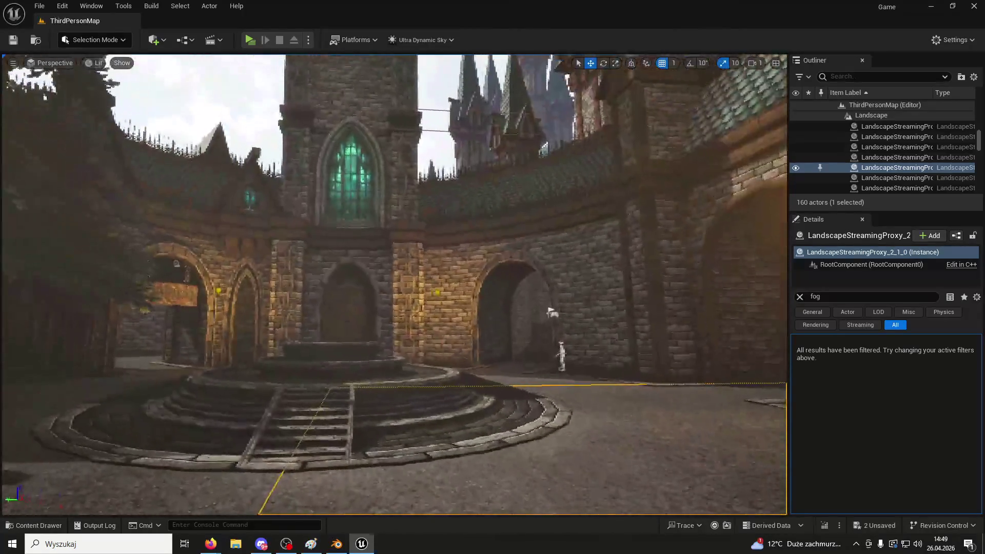
pyautogui.moveTo(559, 327); pyautogui.dragTo(492, 267)
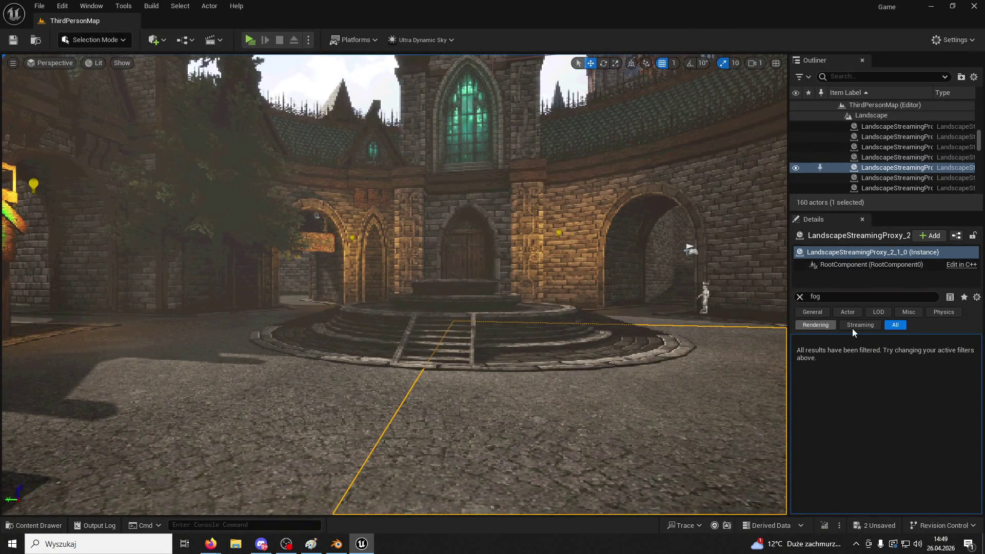
# - Select Ultra_Dynamic_Sky in the Outliner
pyautogui.scroll(-5, 883, 154)
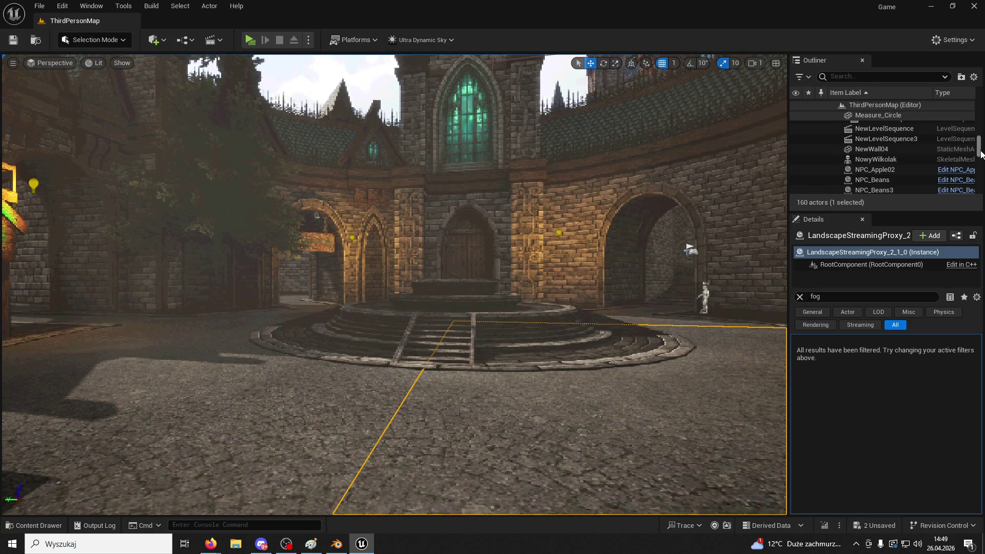
pyautogui.scroll(-5, 981, 153)
pyautogui.click(873, 178)
pyautogui.scroll(3, 888, 147)
pyautogui.click(889, 143)
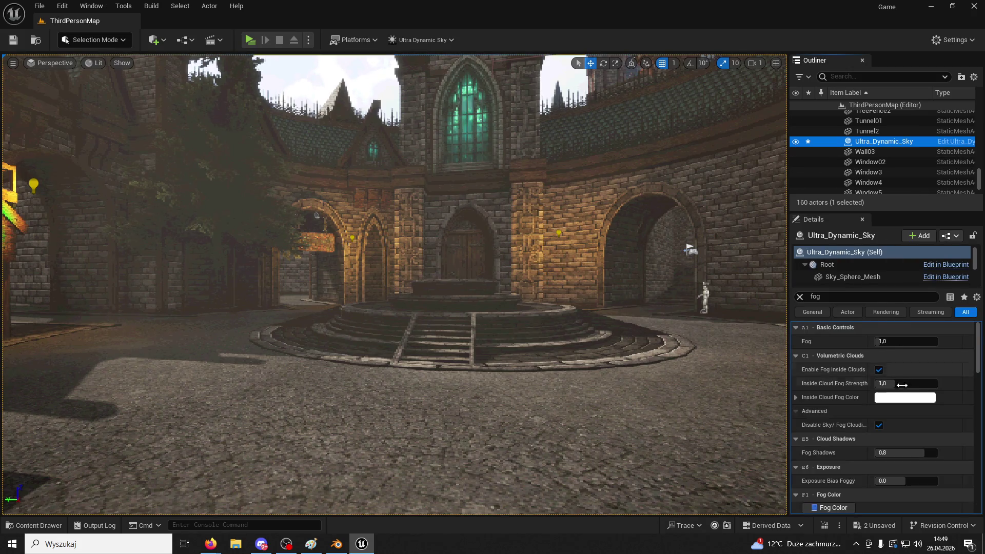
# - Compare volumetric fog distances of 8000 and 100, settling on about 1173
pyautogui.scroll(-4, 846, 473)
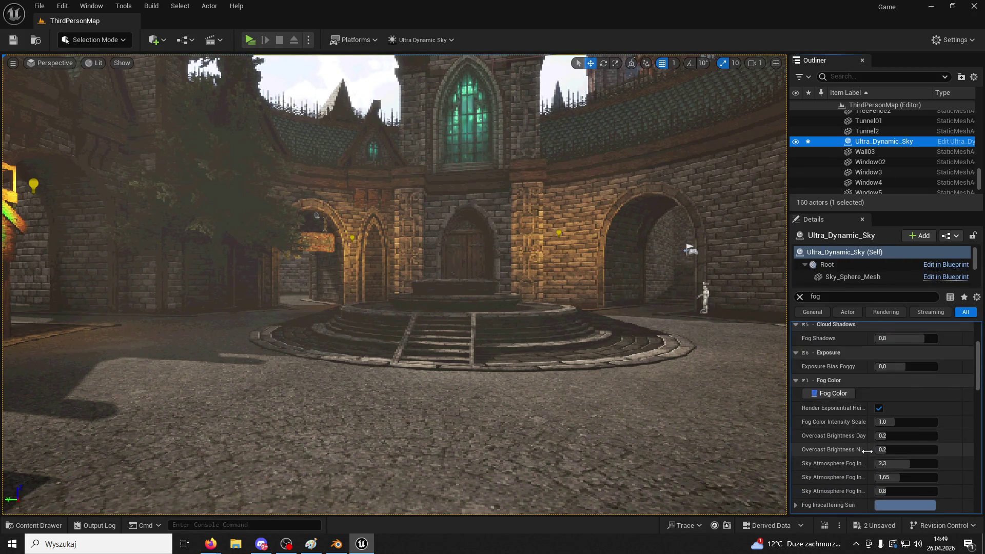
pyautogui.scroll(-8, 867, 451)
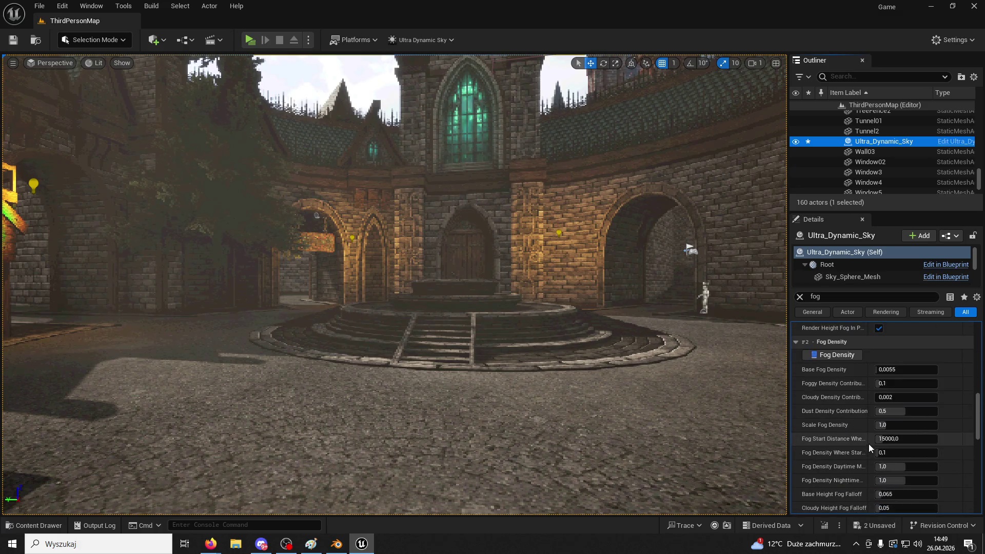
pyautogui.scroll(-5, 839, 355)
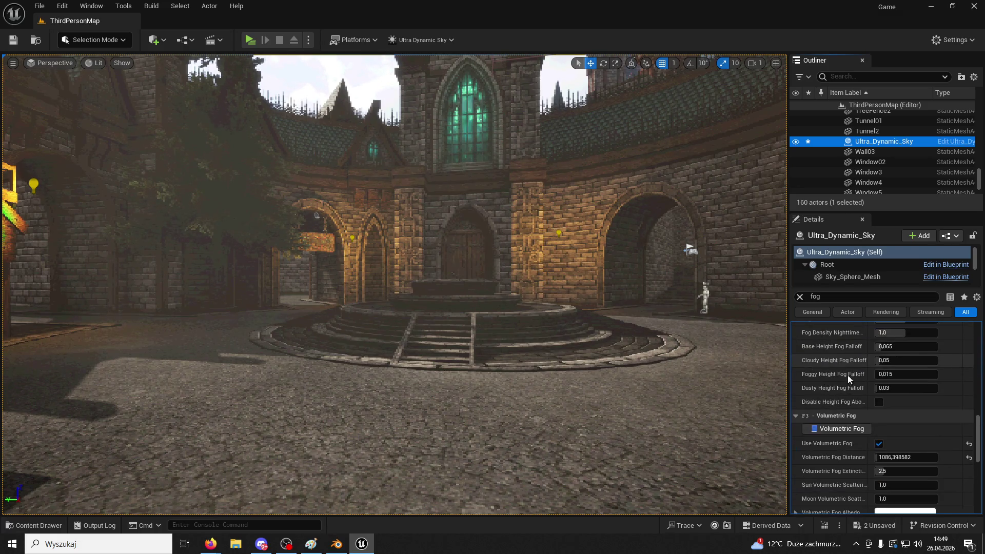
pyautogui.click(879, 445)
pyautogui.click(881, 446)
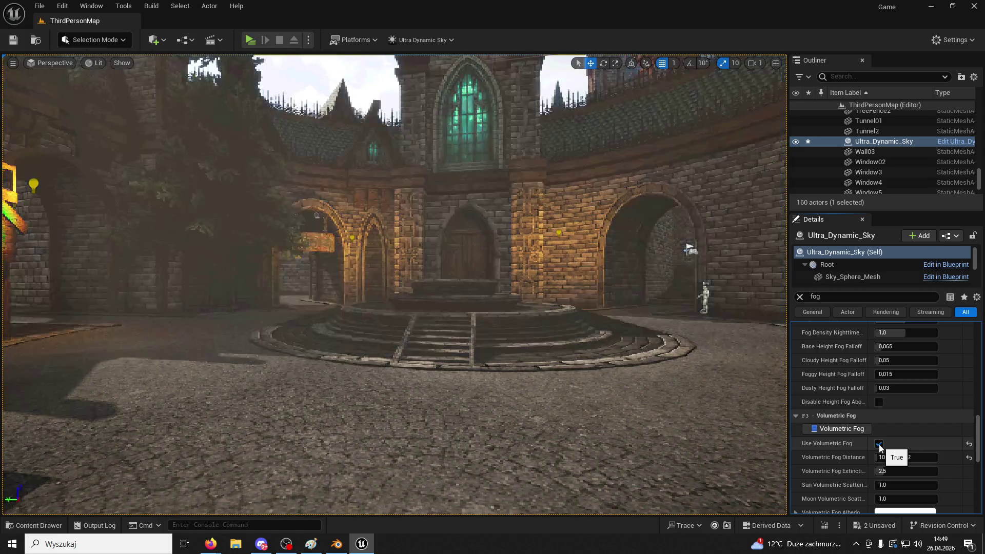
pyautogui.click(908, 458)
pyautogui.write('8000')
pyautogui.press('Return')
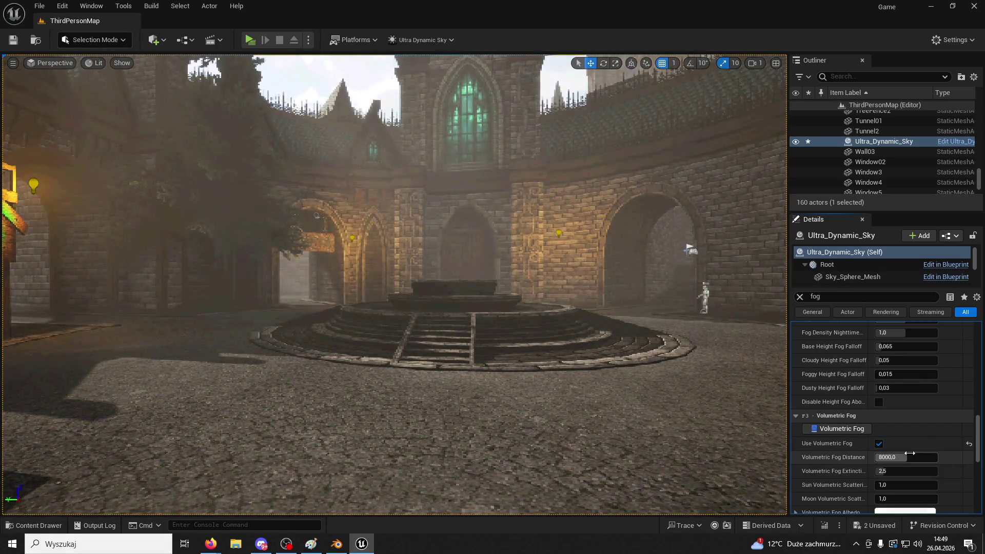
pyautogui.write('100')
pyautogui.press('Return')
pyautogui.moveTo(907, 457)
pyautogui.mouseDown()
pyautogui.moveTo(945, 458)
pyautogui.moveTo(923, 458)
pyautogui.mouseUp()
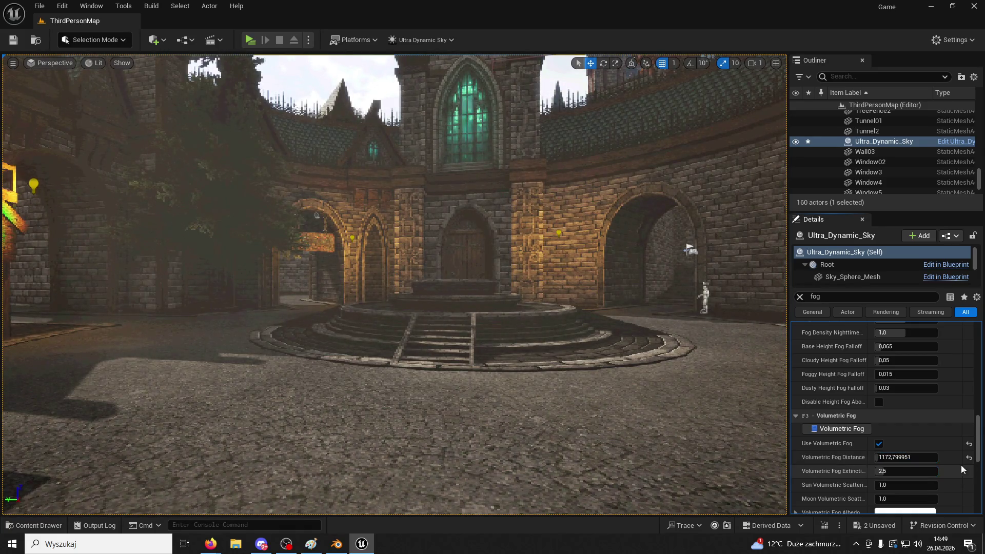
# - Reset ground fog height and extinction to defaults and turn ground fog rendering off
pyautogui.scroll(-5, 909, 366)
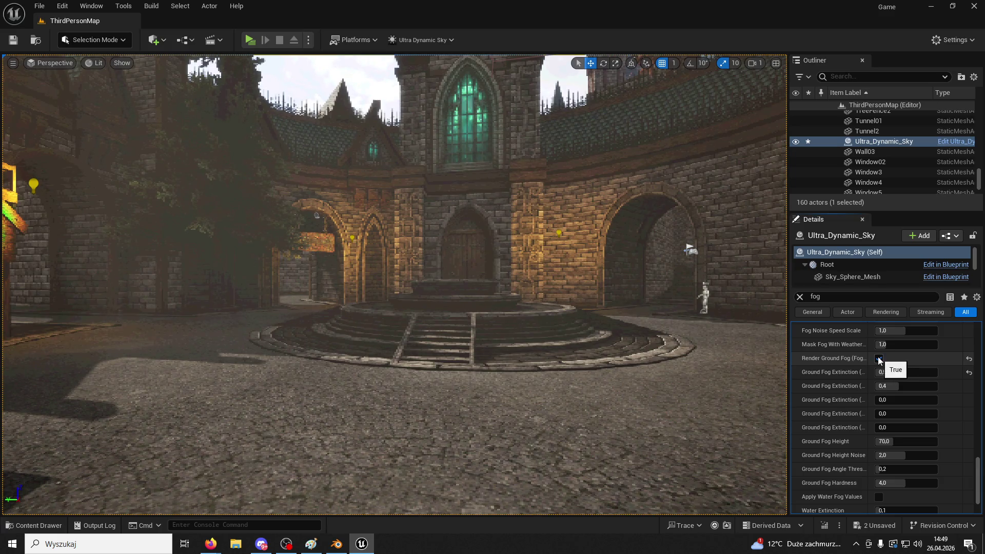
pyautogui.scroll(-3, 929, 456)
pyautogui.scroll(2, 919, 396)
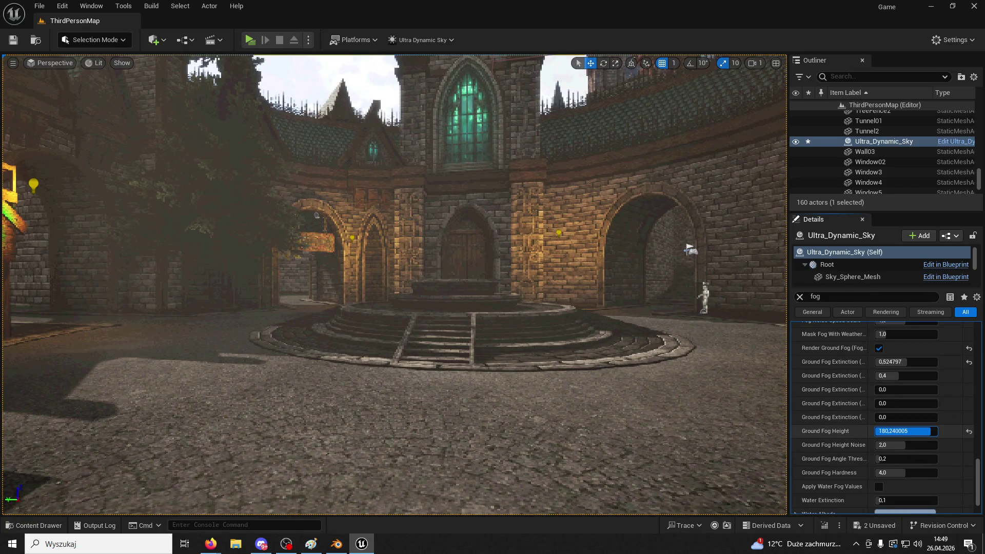
pyautogui.click(969, 432)
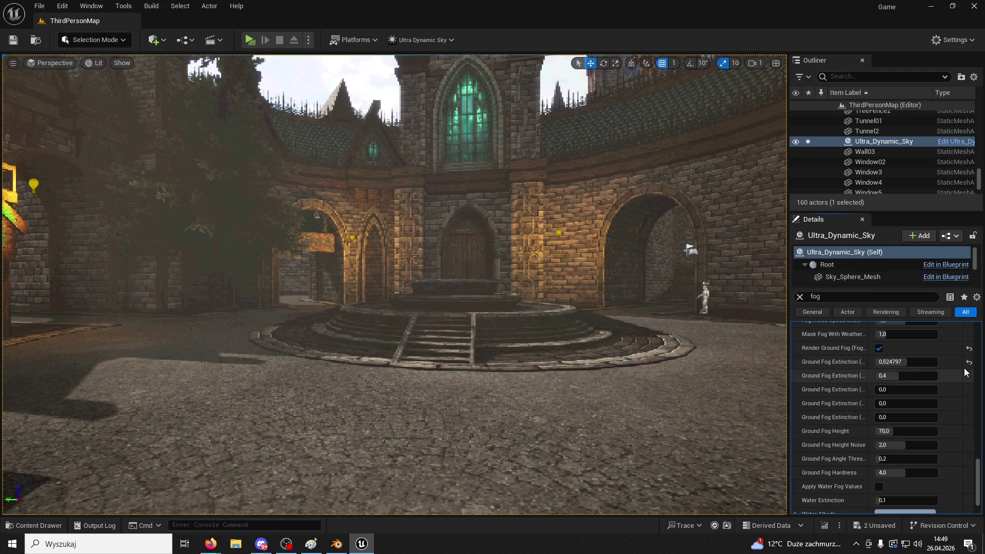
pyautogui.click(969, 362)
pyautogui.click(970, 349)
pyautogui.scroll(-2, 946, 404)
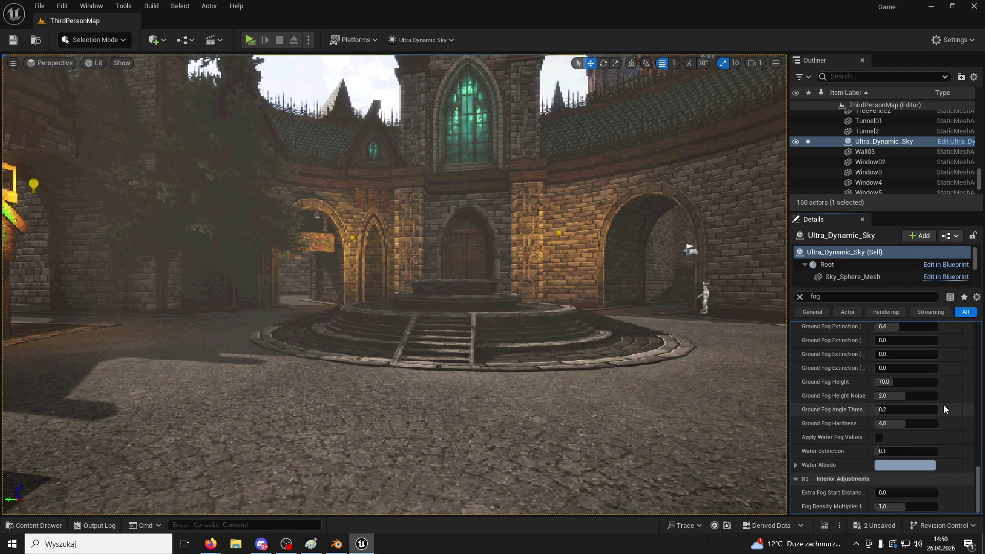
# - Save the level, then play-test it in Game Preview with a jump before exiting
pyautogui.click(14, 40)
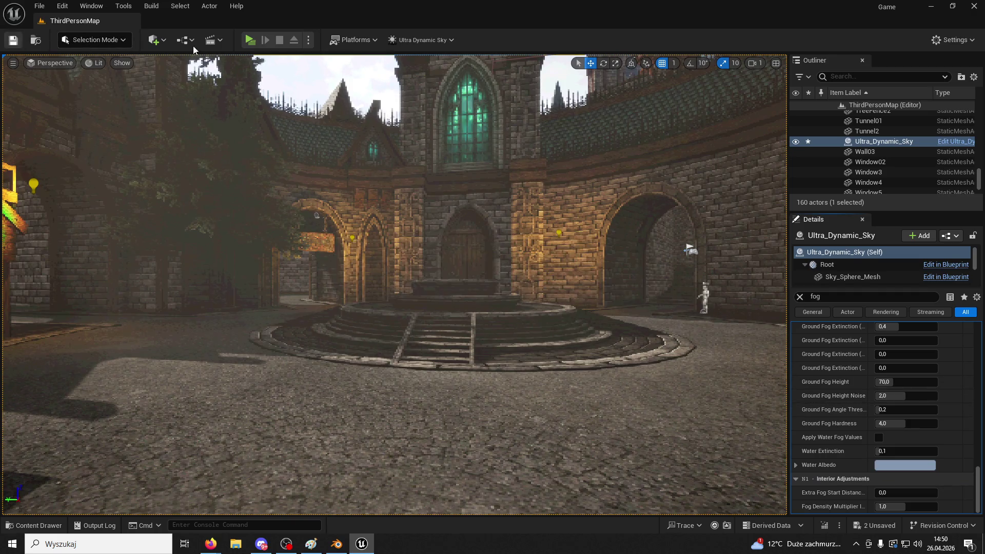
pyautogui.click(250, 40)
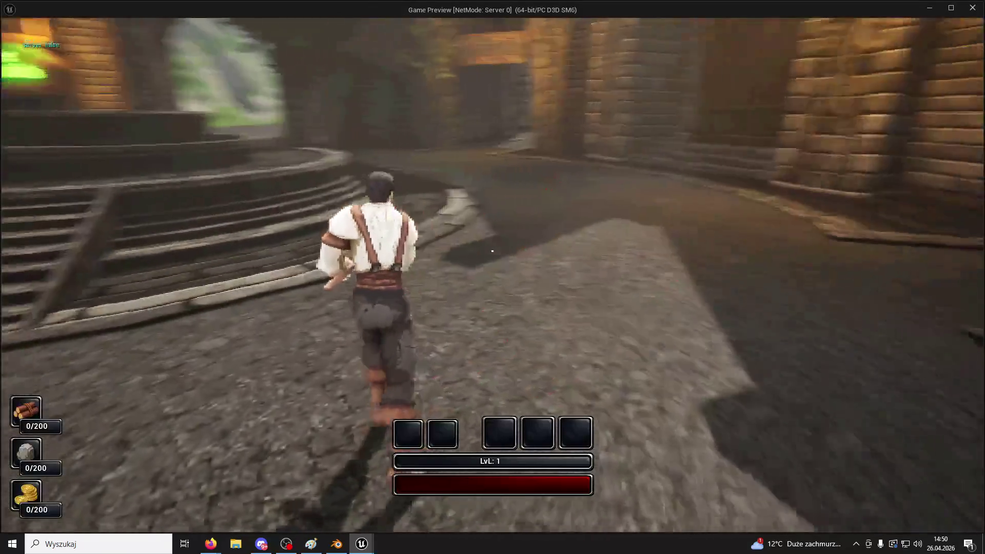
pyautogui.press('space')
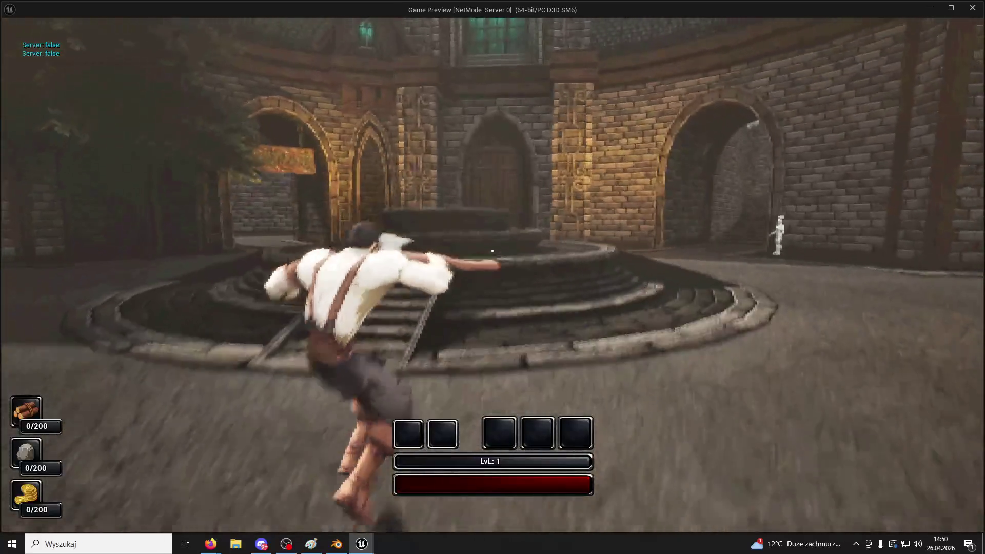
pyautogui.press('Escape')
pyautogui.scroll(5, 940, 356)
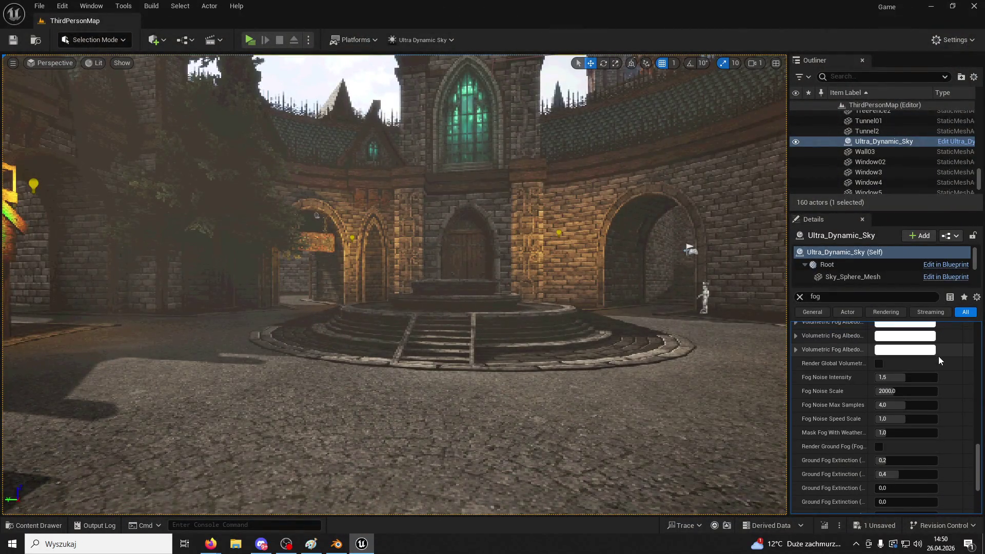
# - Undo the Foggy Height Fog Falloff edit and set volumetric fog distance to 100
pyautogui.scroll(-1, 901, 427)
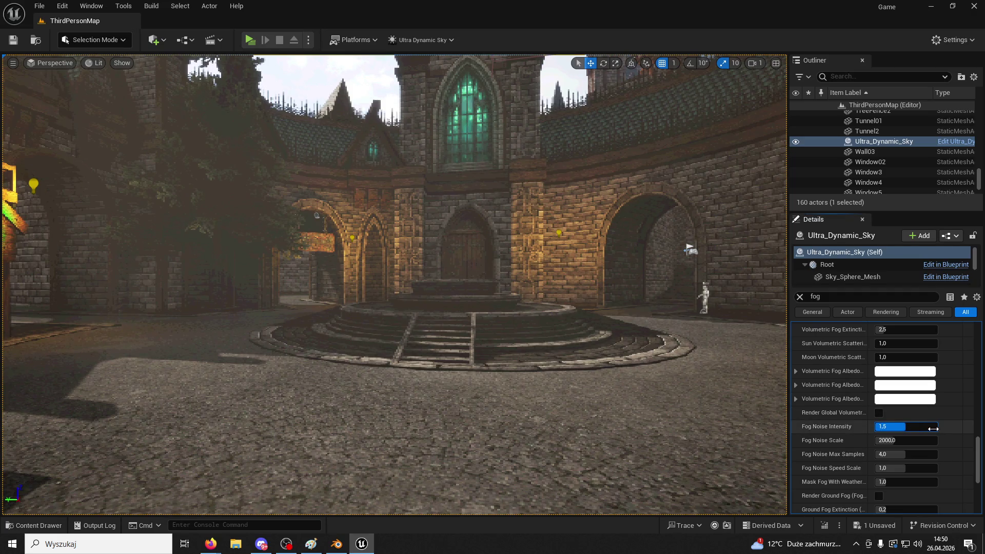
pyautogui.scroll(5, 932, 428)
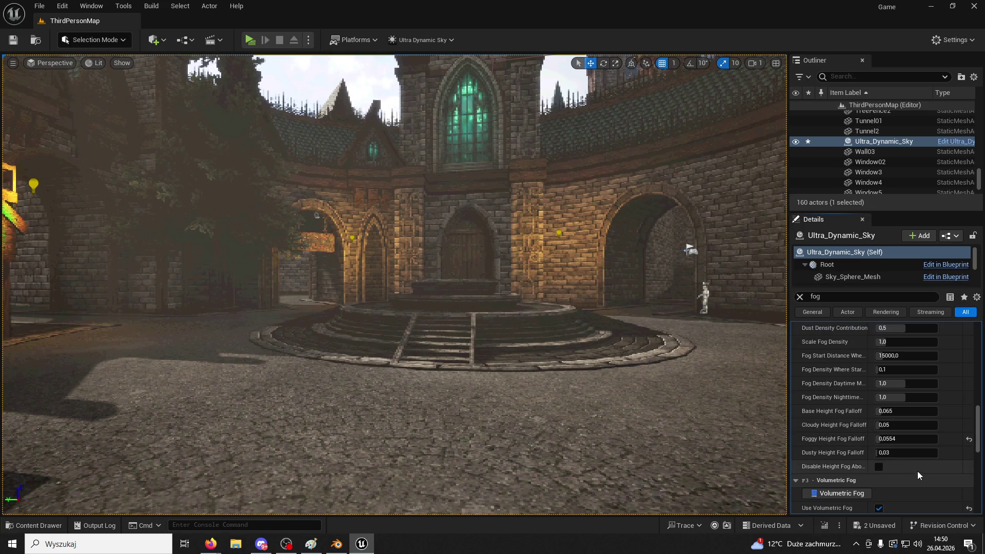
pyautogui.hotkey('ctrl', 'z')
pyautogui.scroll(-15, 918, 476)
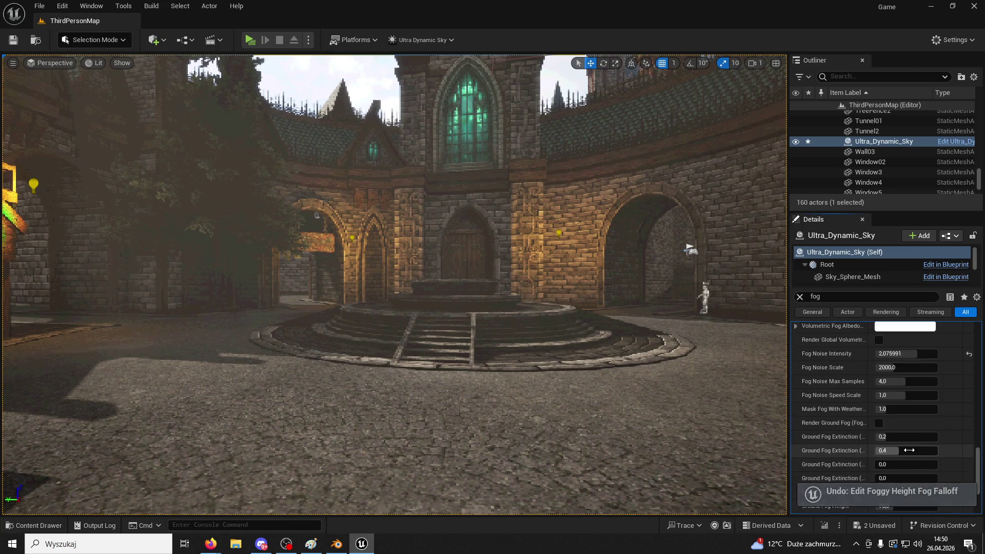
pyautogui.scroll(10, 910, 449)
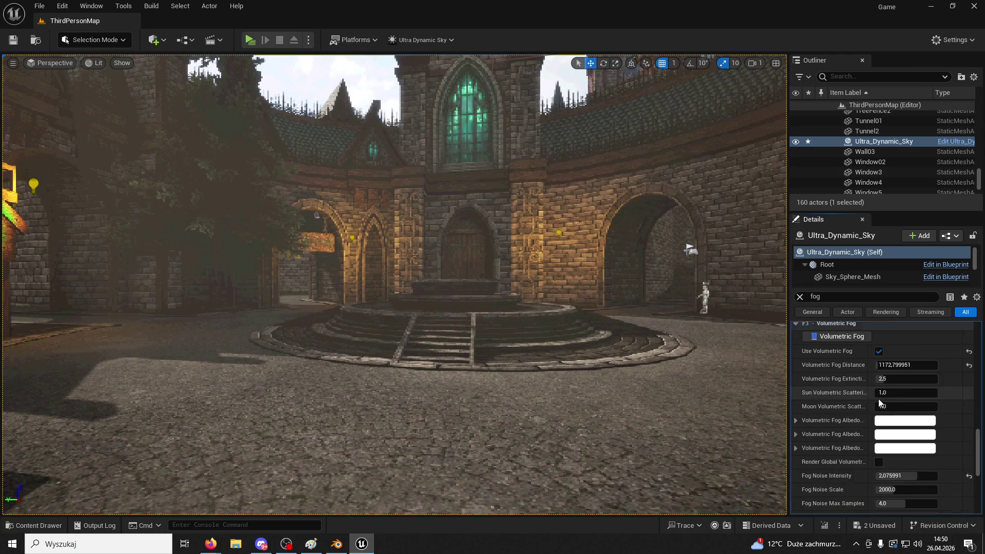
pyautogui.moveTo(910, 449); pyautogui.dragTo(872, 449)
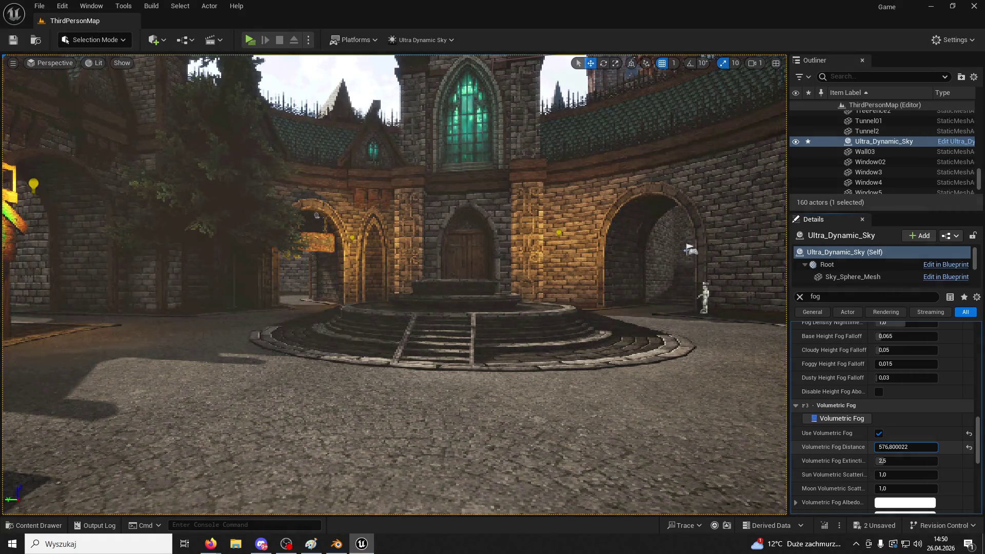
pyautogui.write('100')
pyautogui.press('Return')
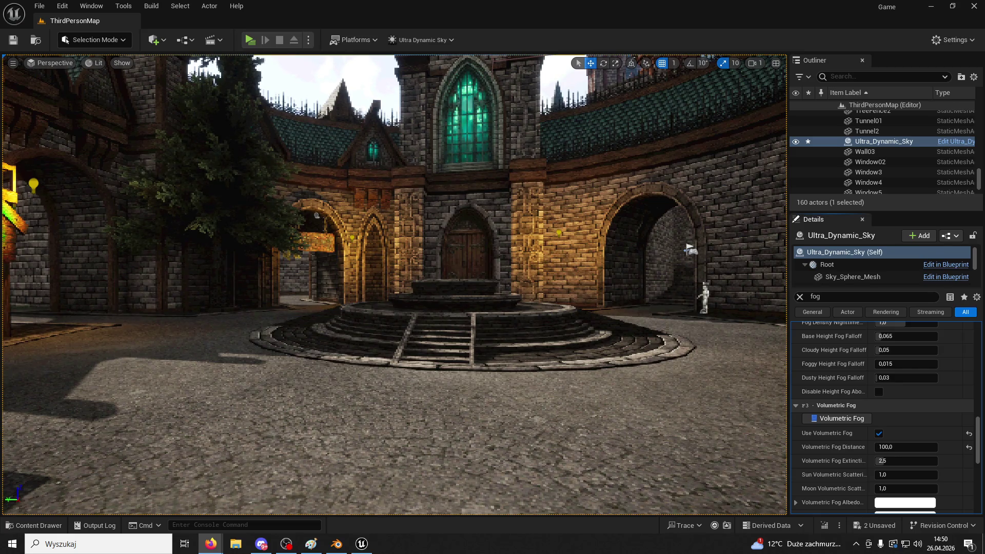
# - Change the volumetric fog distance from 100 to 300
pyautogui.click(46, 67)
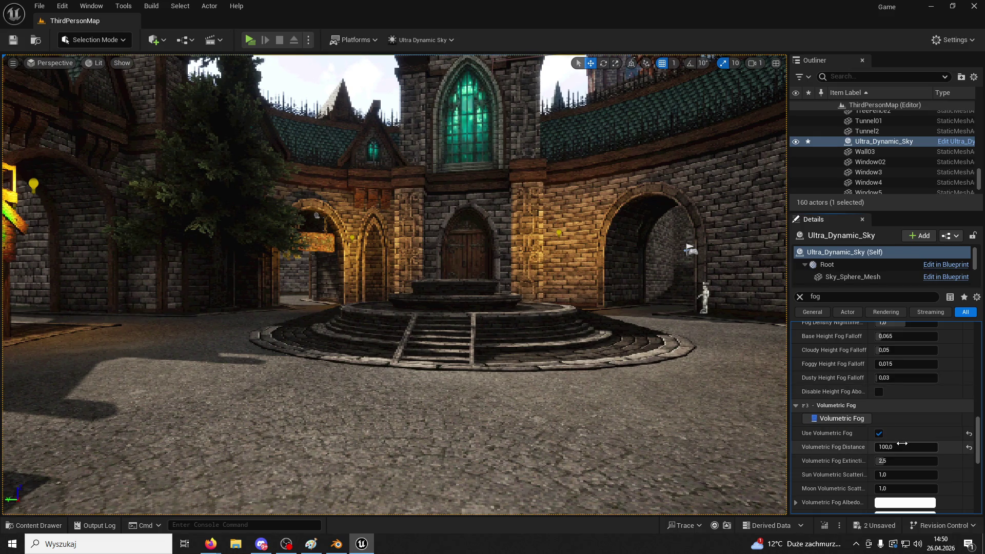
pyautogui.write('300')
pyautogui.press('Return')
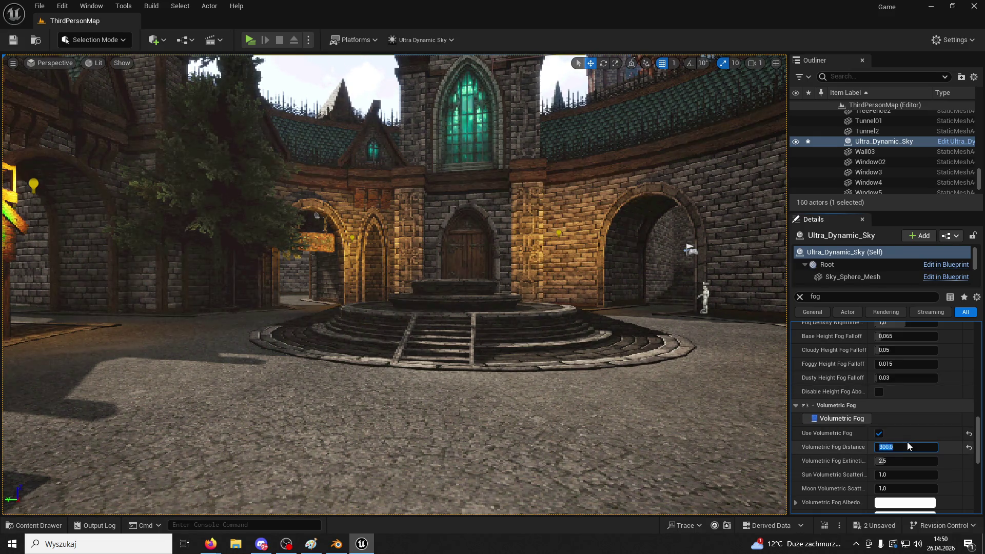
# - Run the character past the fountain and up the wooden staircase, attacking twice
pyautogui.click(250, 39)
pyautogui.press('w')
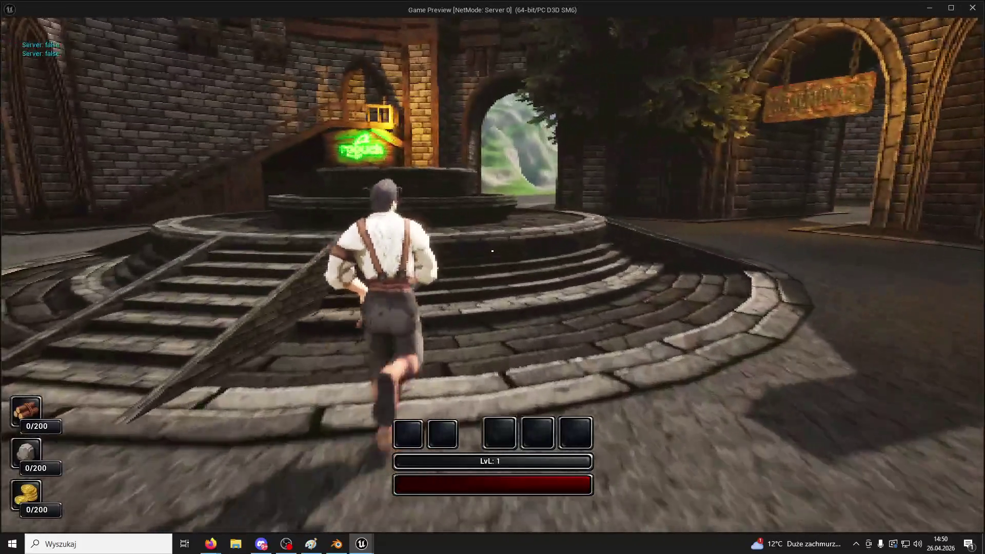
pyautogui.press('space')
pyautogui.press('w')
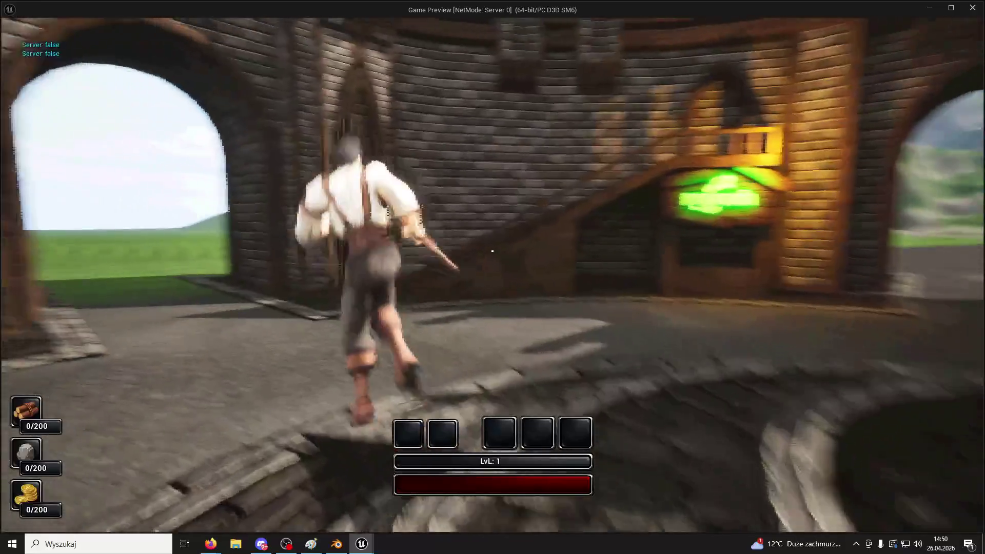
pyautogui.press('w')
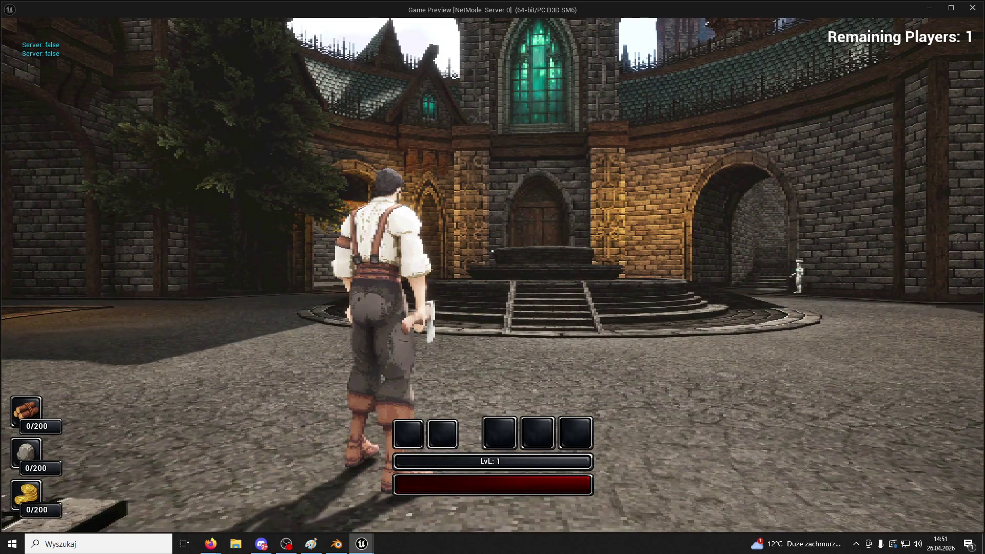
pyautogui.press('w')
pyautogui.press('w')
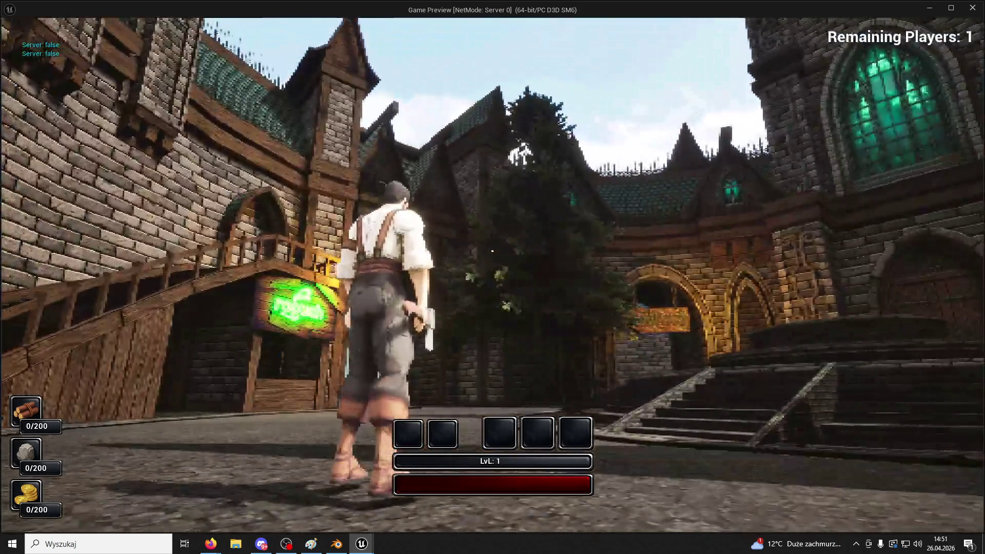
pyautogui.press('w')
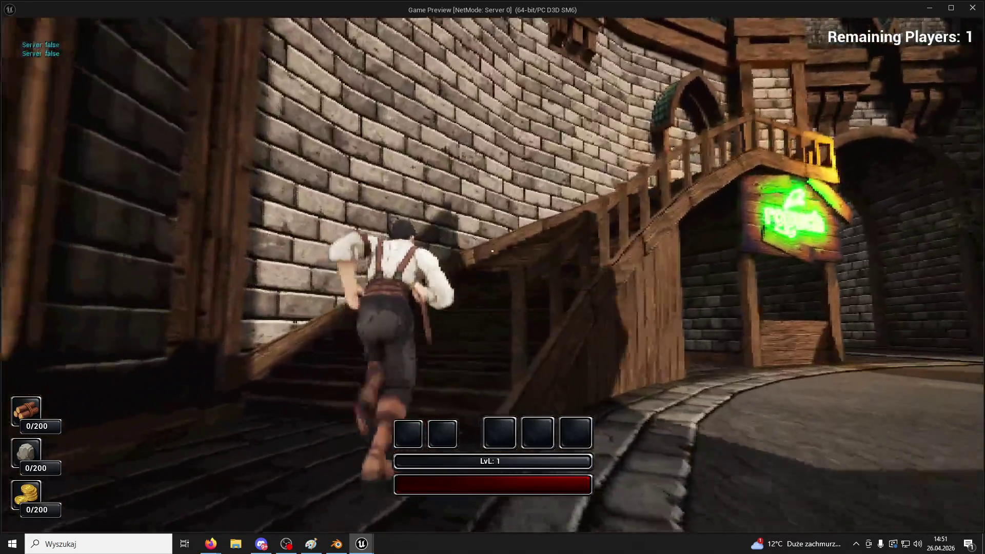
pyautogui.press('w')
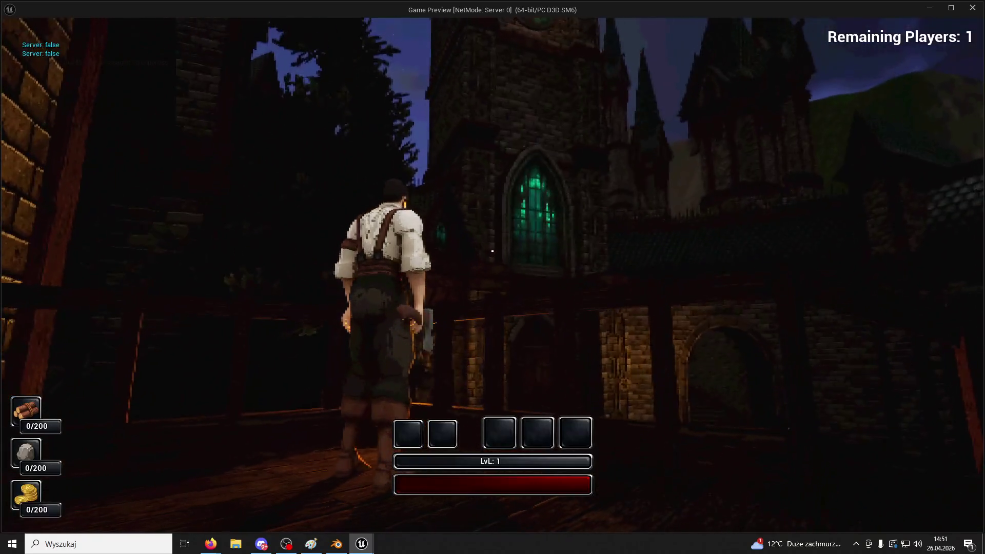
pyautogui.press('w')
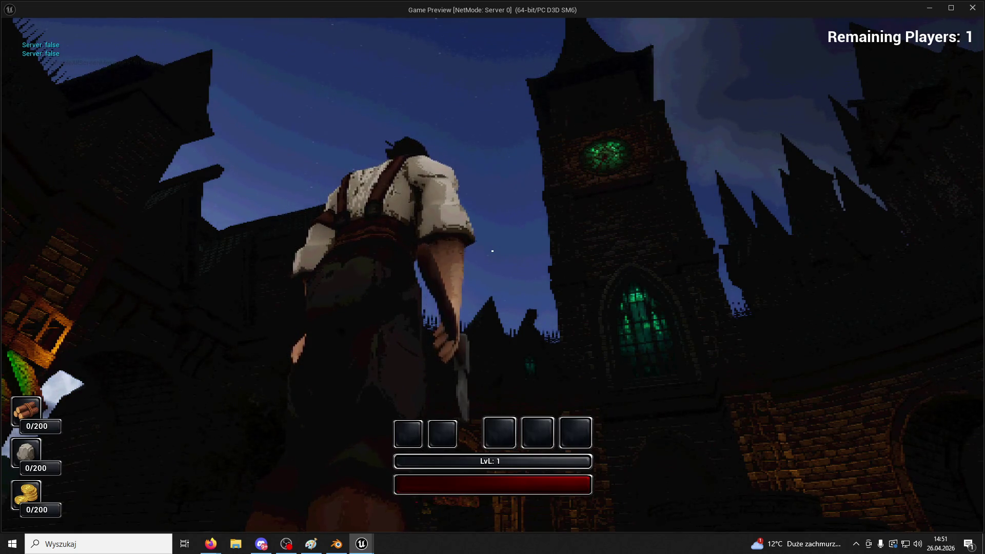
pyautogui.click(492, 251)
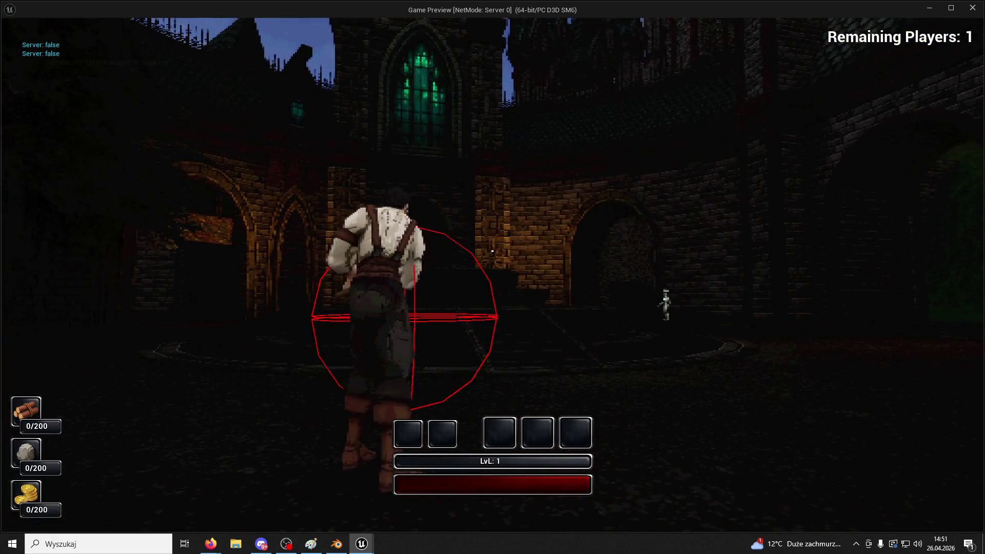
pyautogui.press('w')
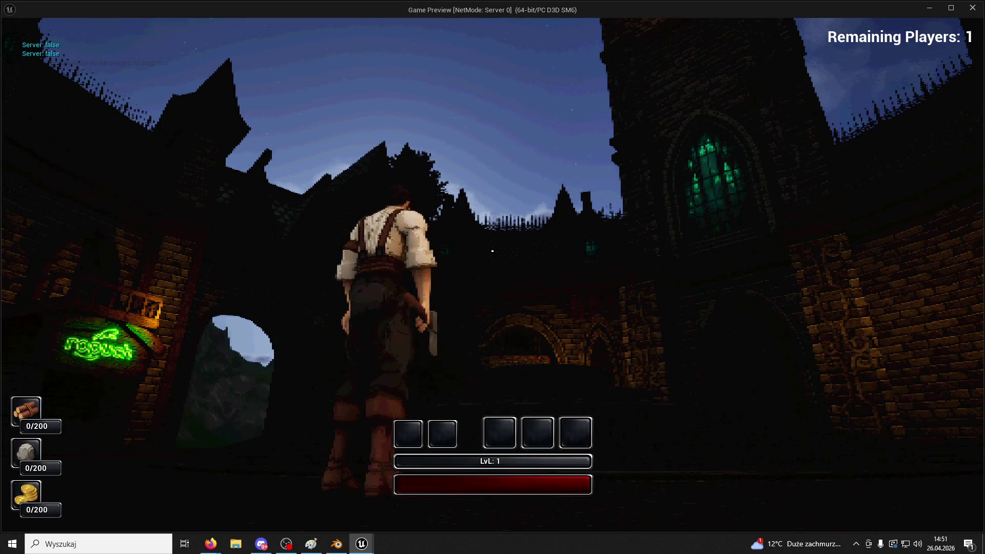
pyautogui.click(492, 251)
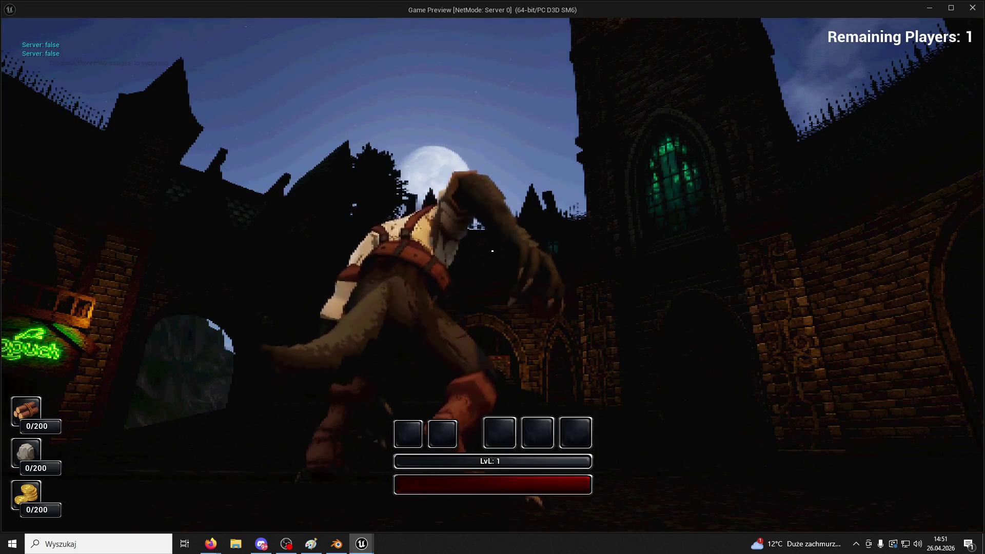
# - Run through the archway and down the brick corridor, throwing a punch at the doorway
pyautogui.press('w')
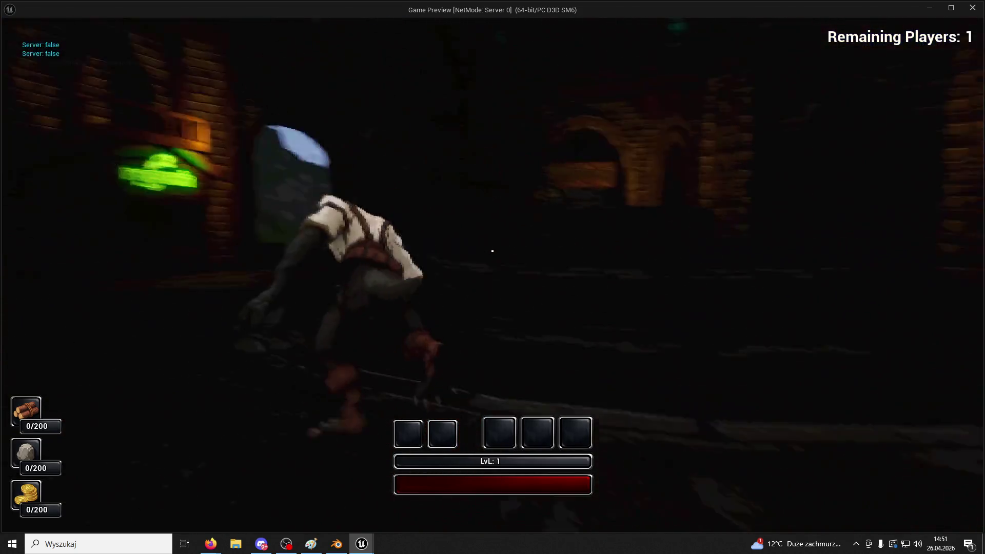
pyautogui.press('w')
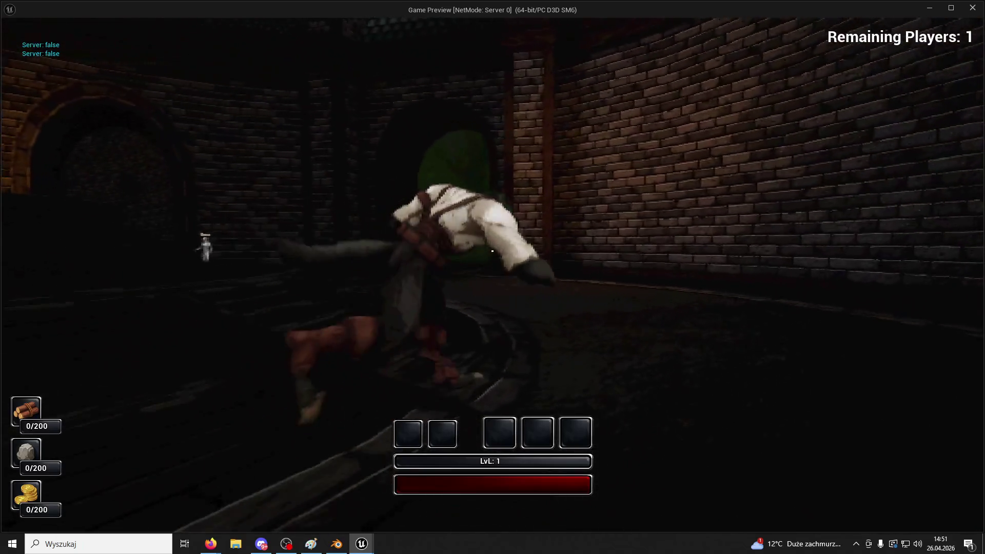
pyautogui.press('w')
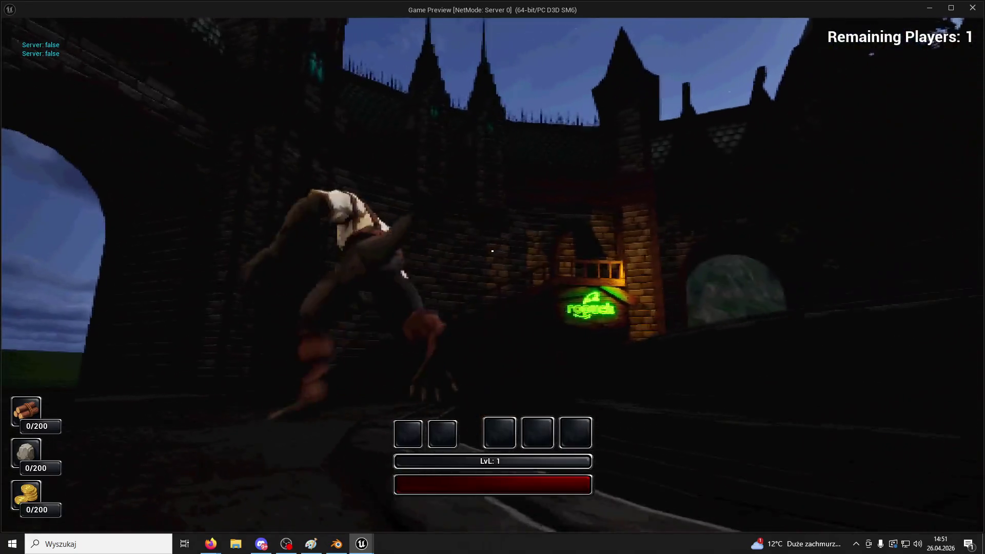
pyautogui.press('w')
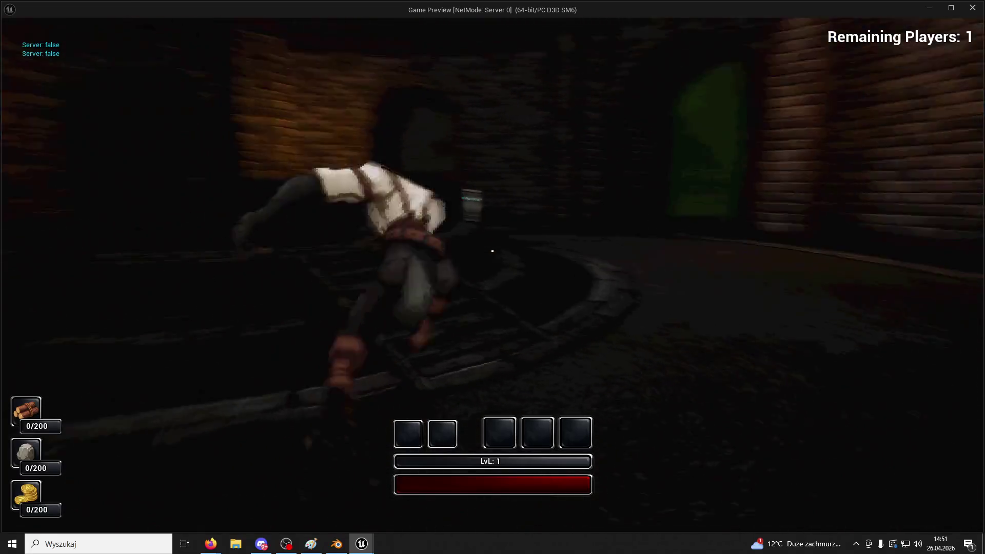
pyautogui.press('w')
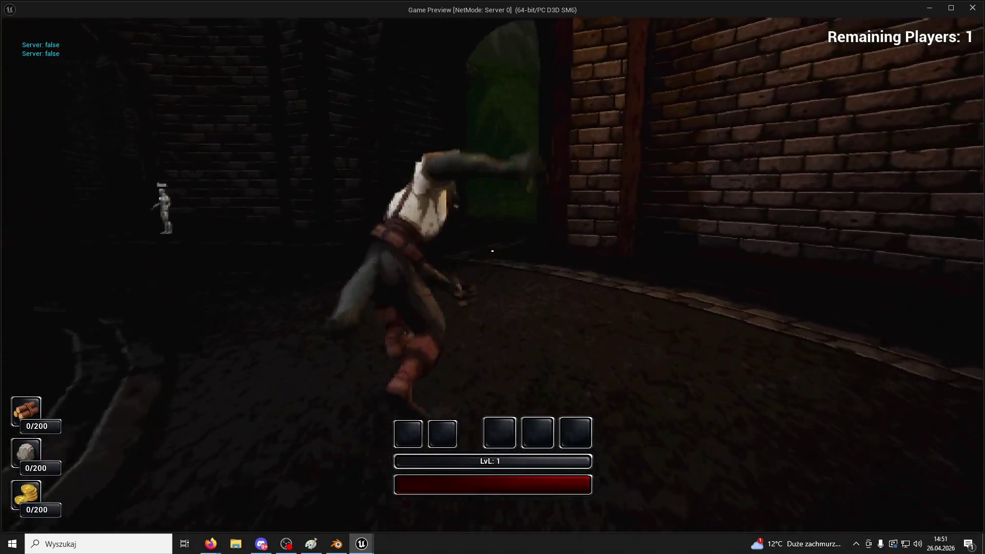
pyautogui.press('w')
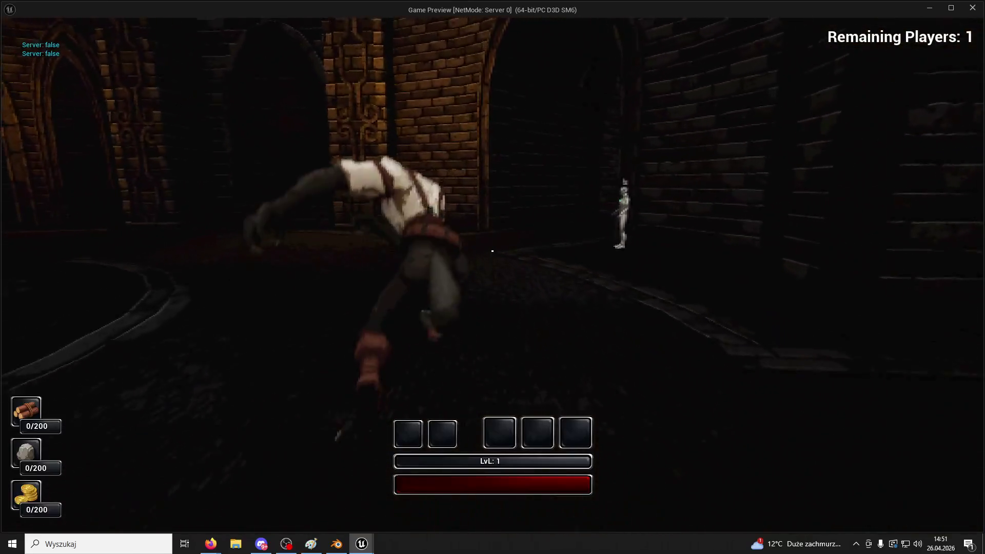
pyautogui.press('w')
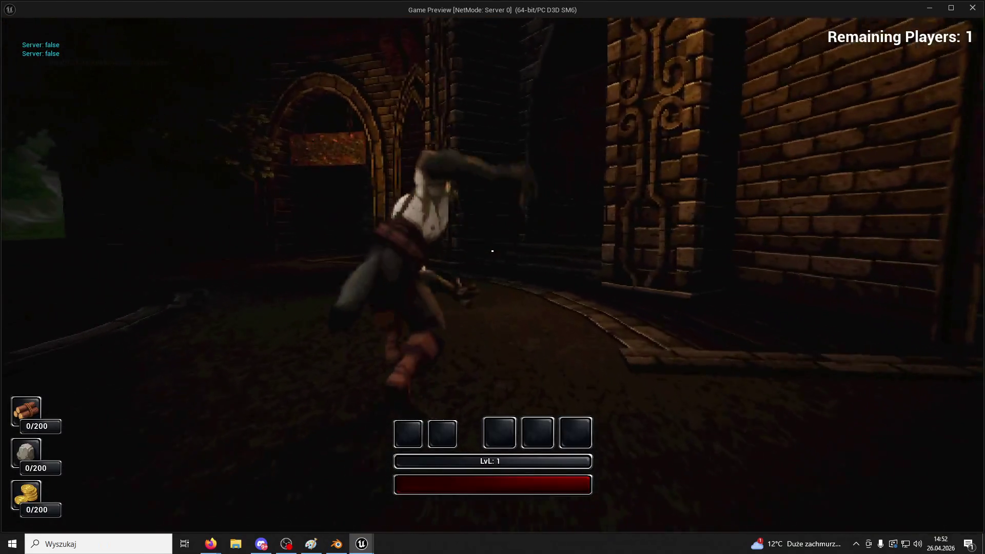
pyautogui.click(492, 251)
# - Run along the alley past the green sign, through the gothic archway into a narrow corridor
pyautogui.press('w')
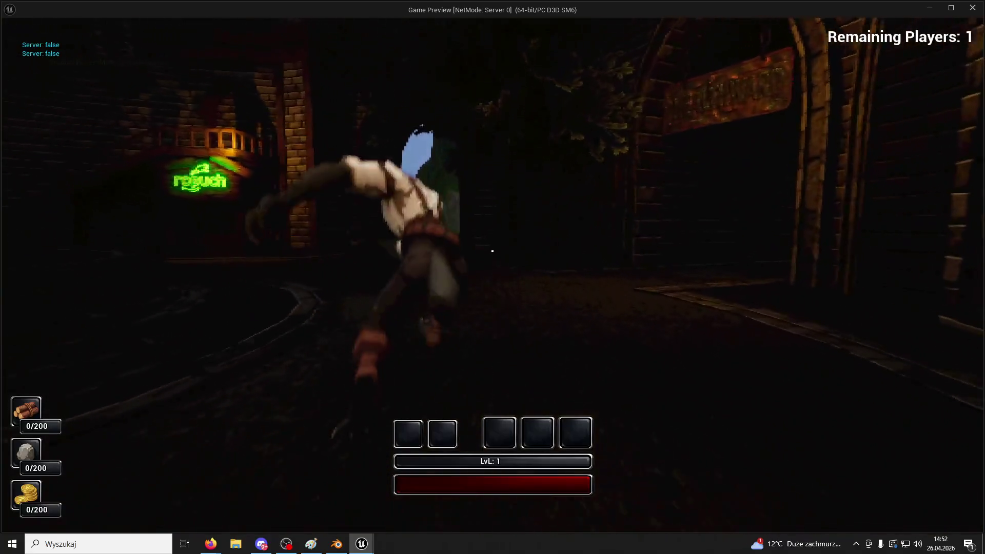
pyautogui.press('w')
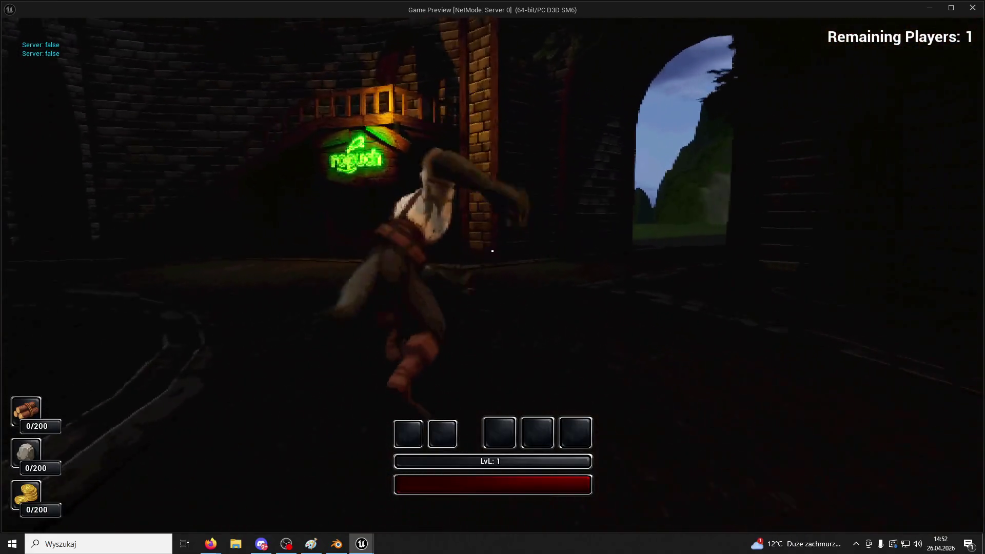
pyautogui.press('w')
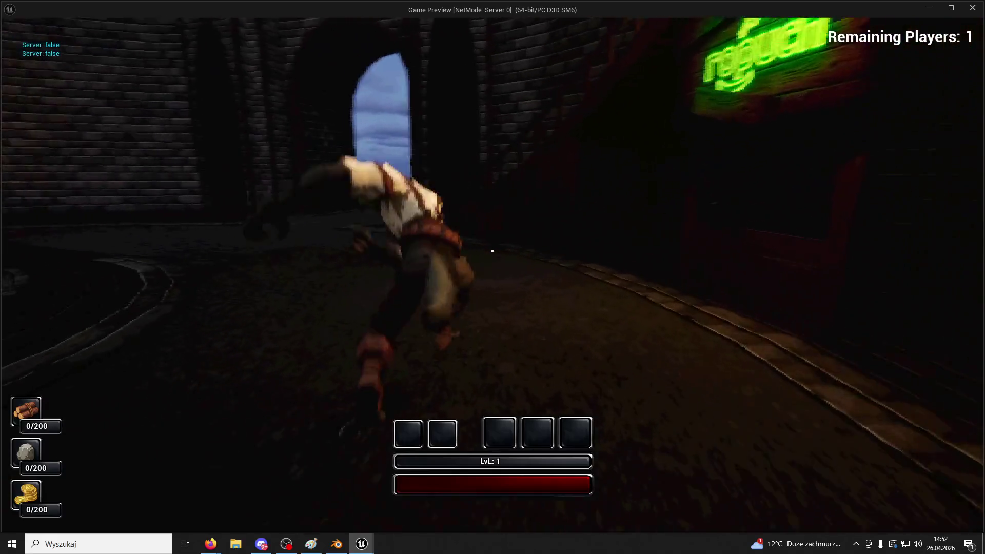
pyautogui.press('w')
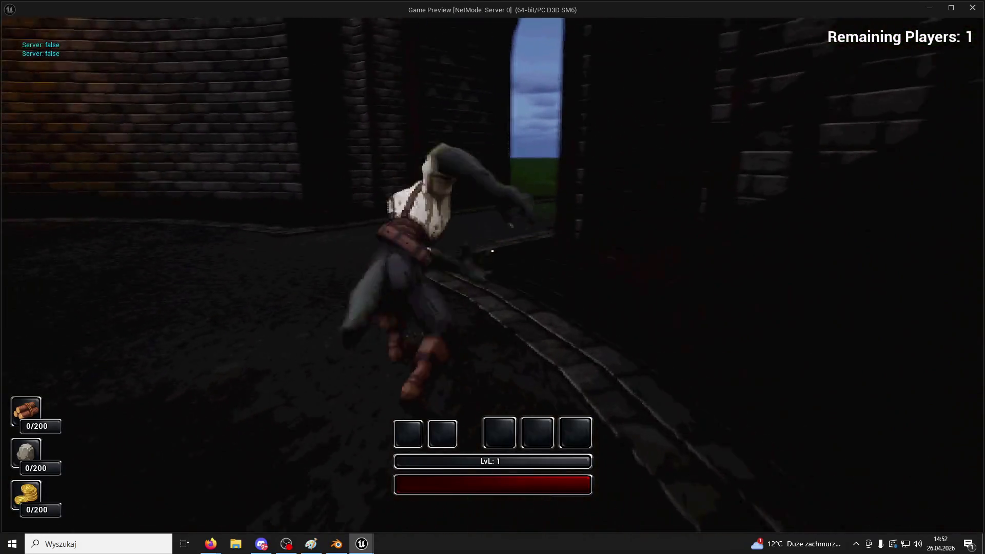
pyautogui.press('w')
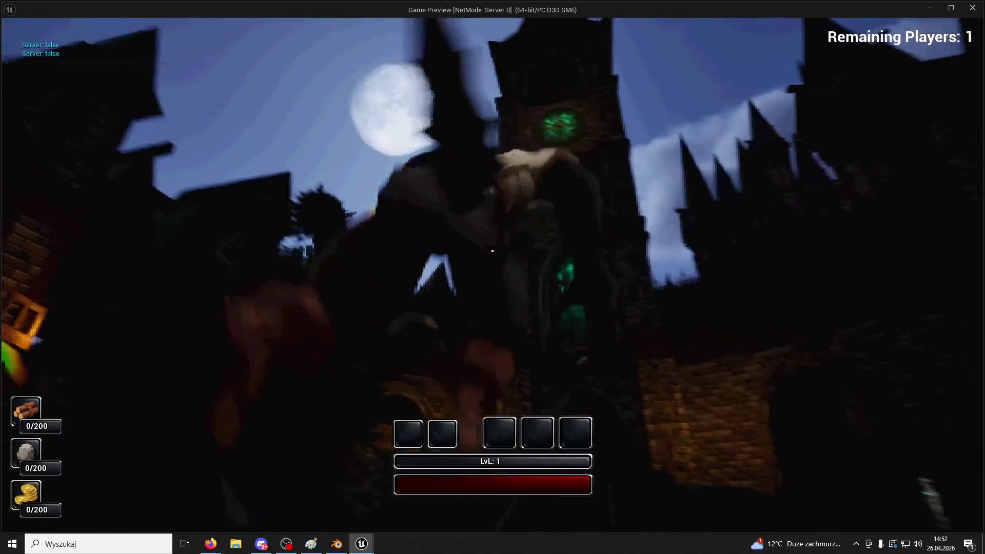
pyautogui.press('w')
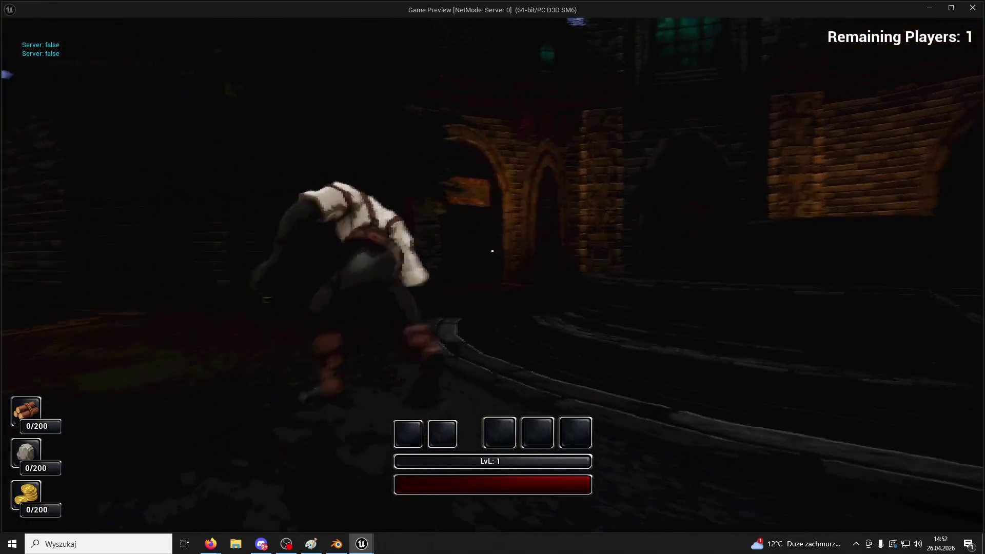
pyautogui.press('w')
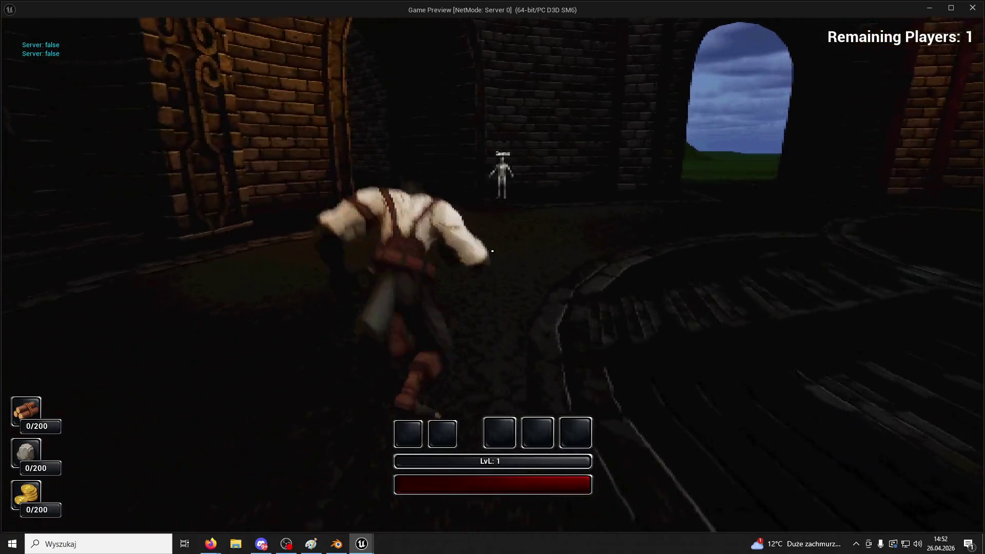
pyautogui.press('w')
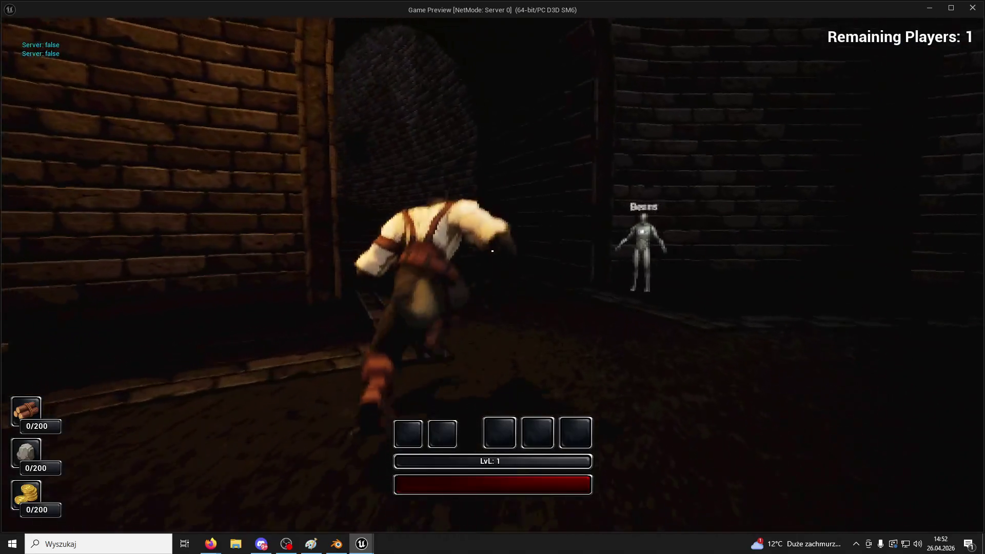
pyautogui.press('w')
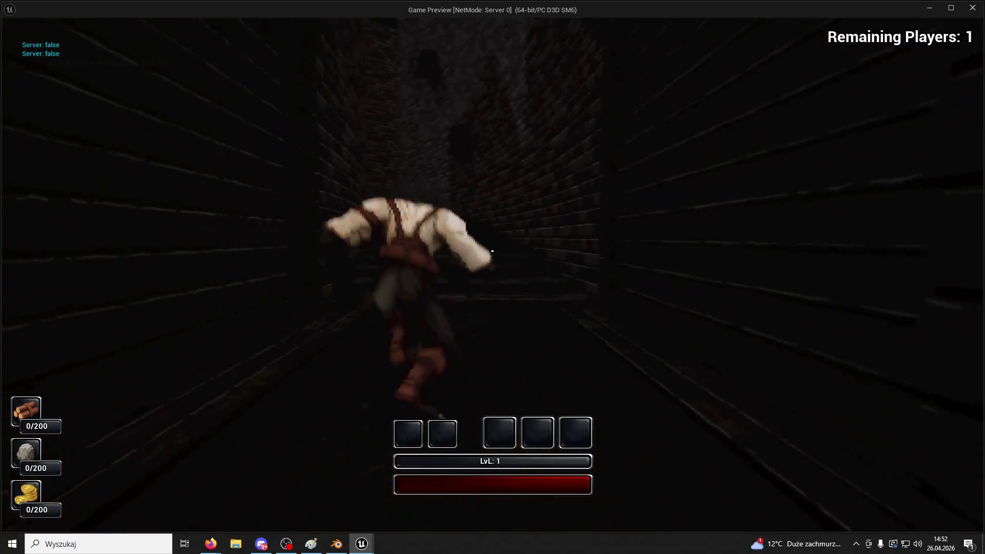
# - Run the character along the dark brick corridors and up the stone stairs
pyautogui.press('w')
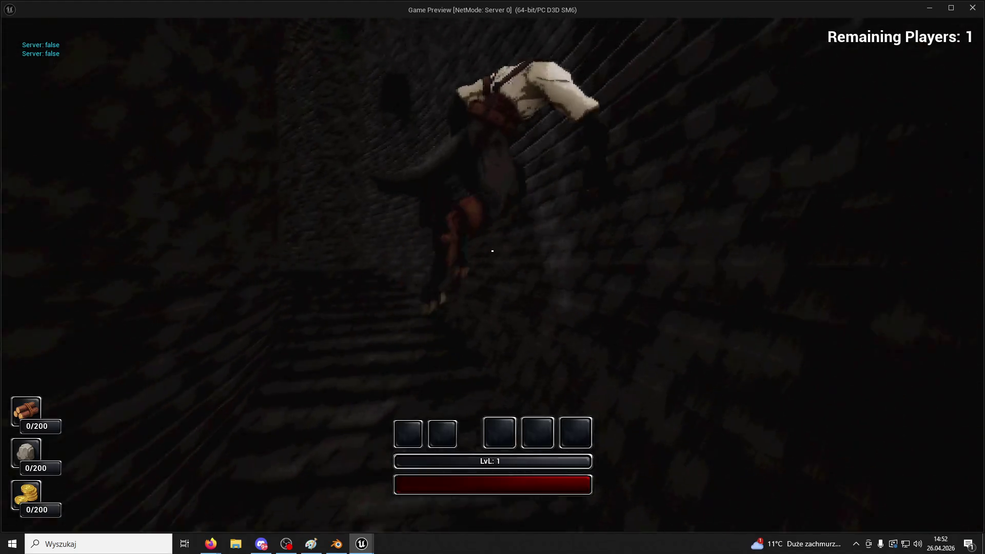
pyautogui.press('w')
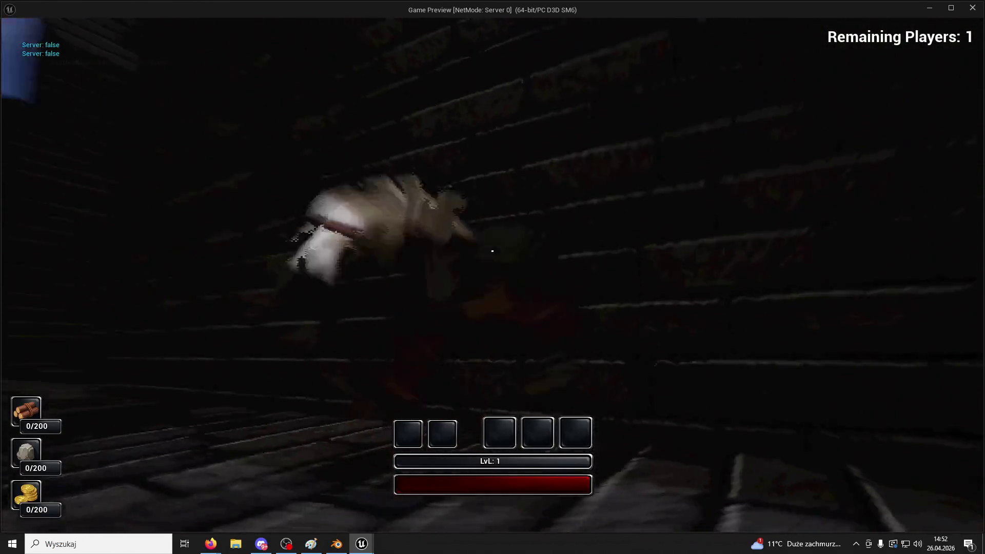
pyautogui.press('w')
pyautogui.press('w')
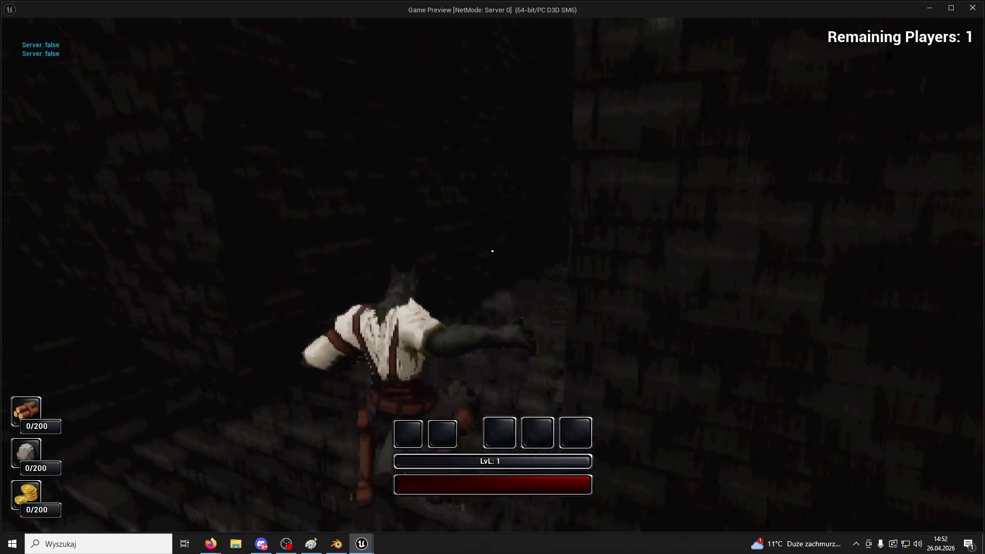
pyautogui.press('w')
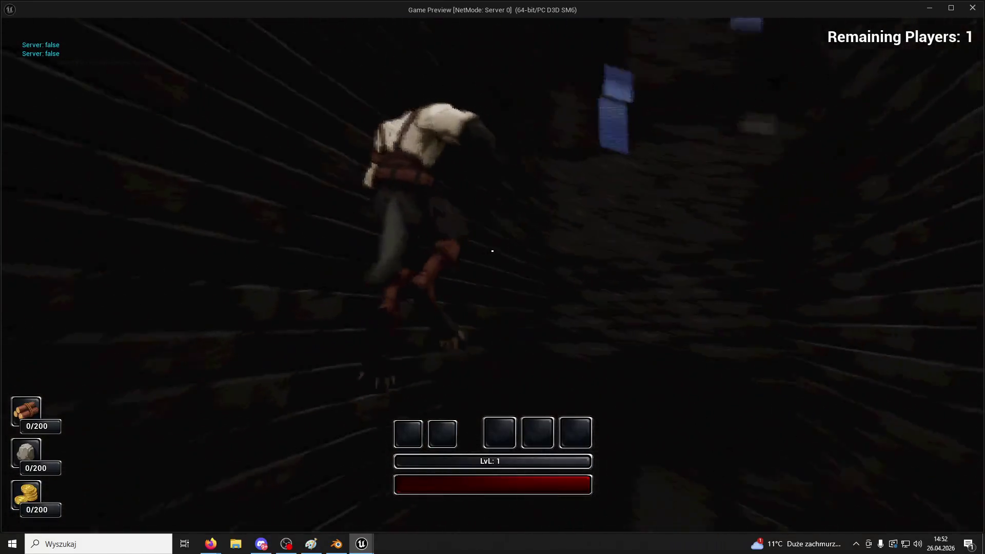
pyautogui.press('w')
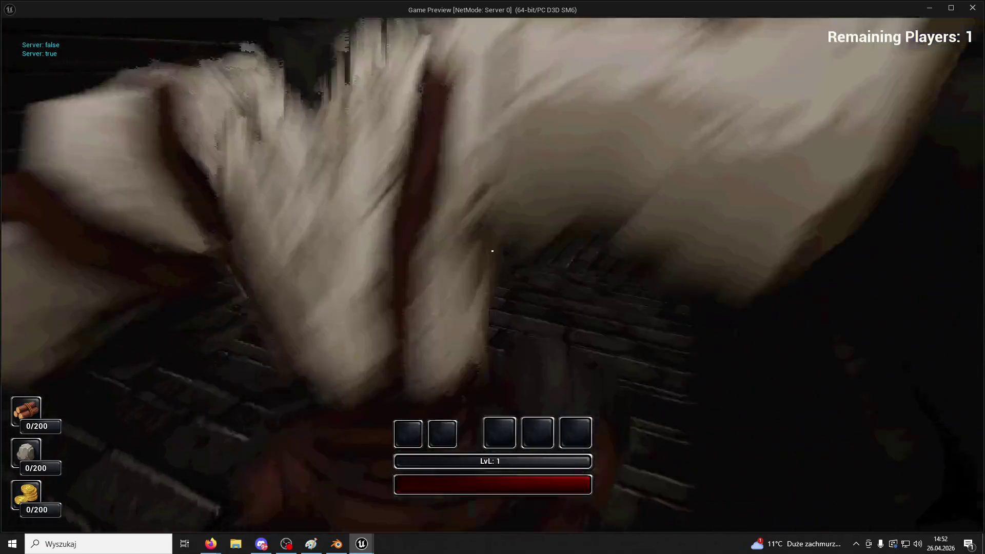
pyautogui.press('w')
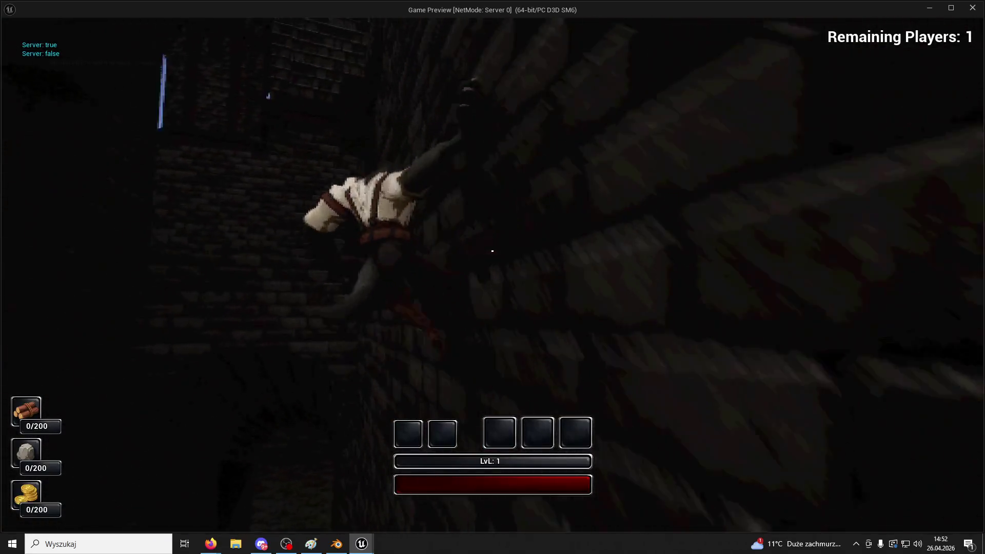
pyautogui.press('w')
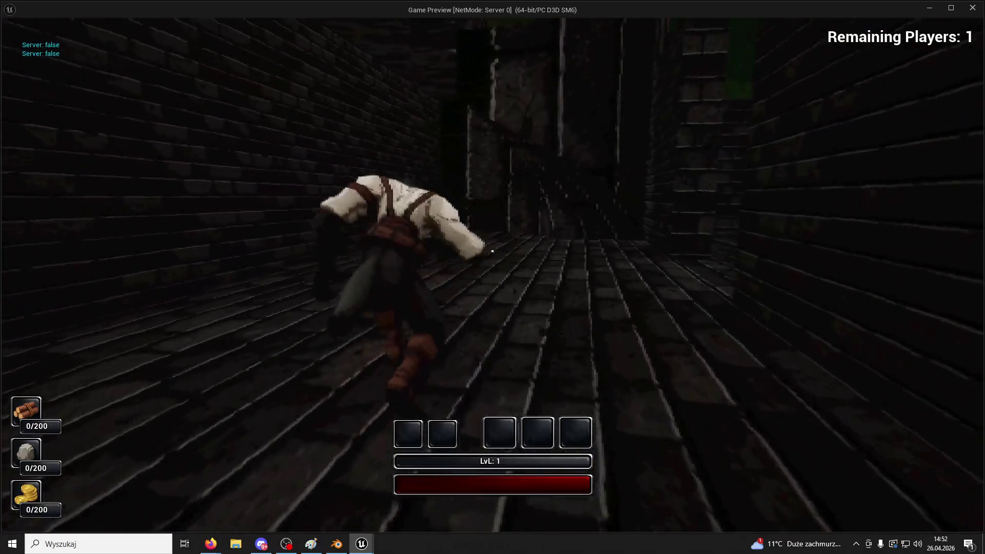
pyautogui.press('w')
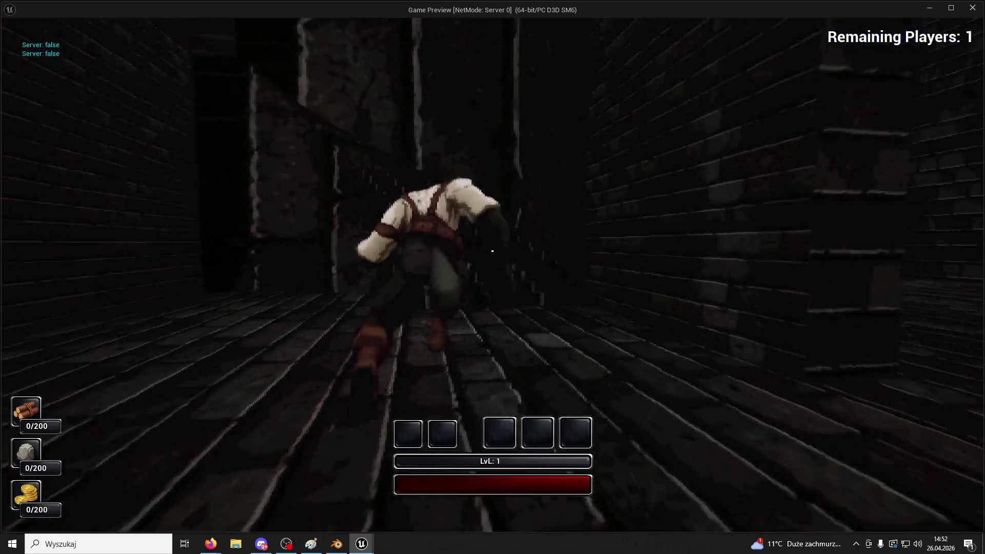
pyautogui.press('w')
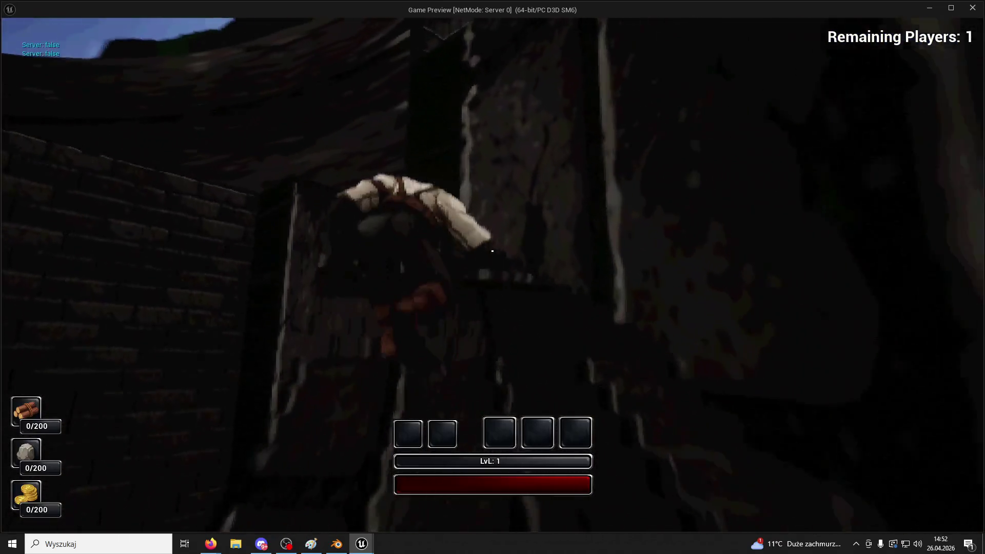
pyautogui.press('w')
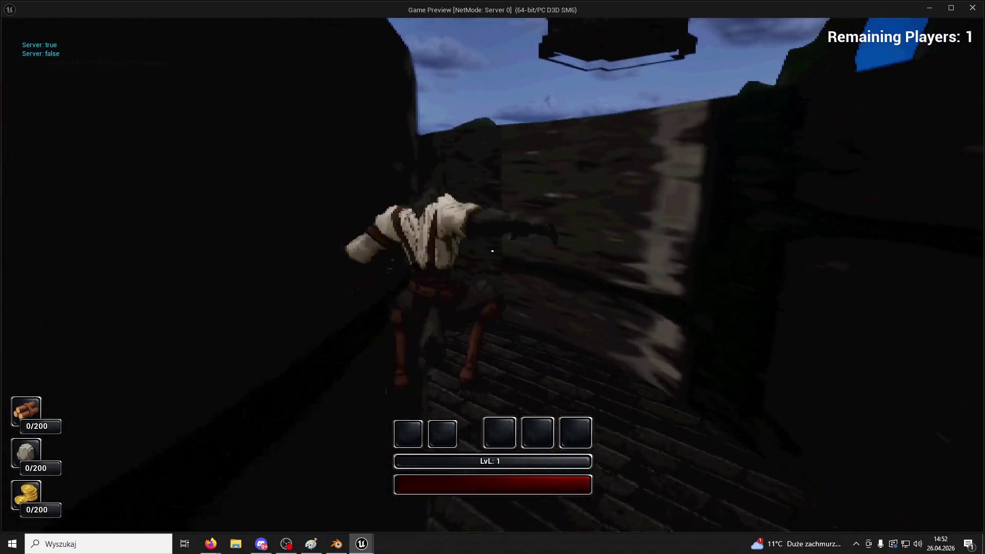
pyautogui.press('w')
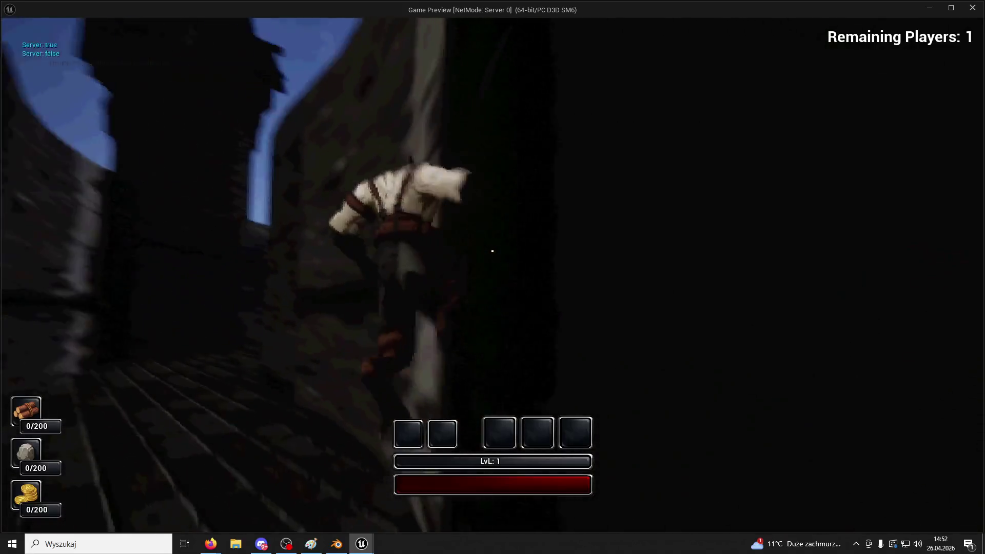
pyautogui.press('w')
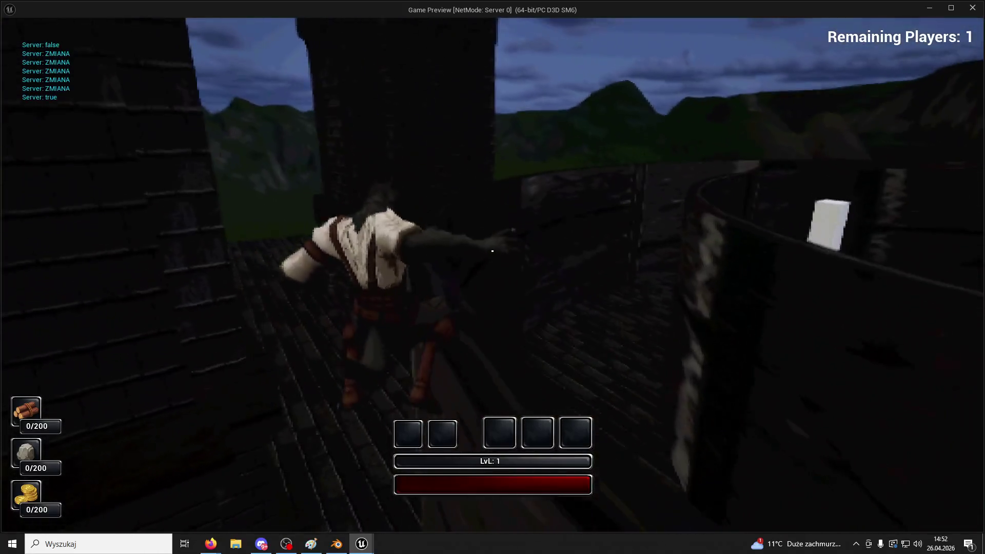
pyautogui.press('w')
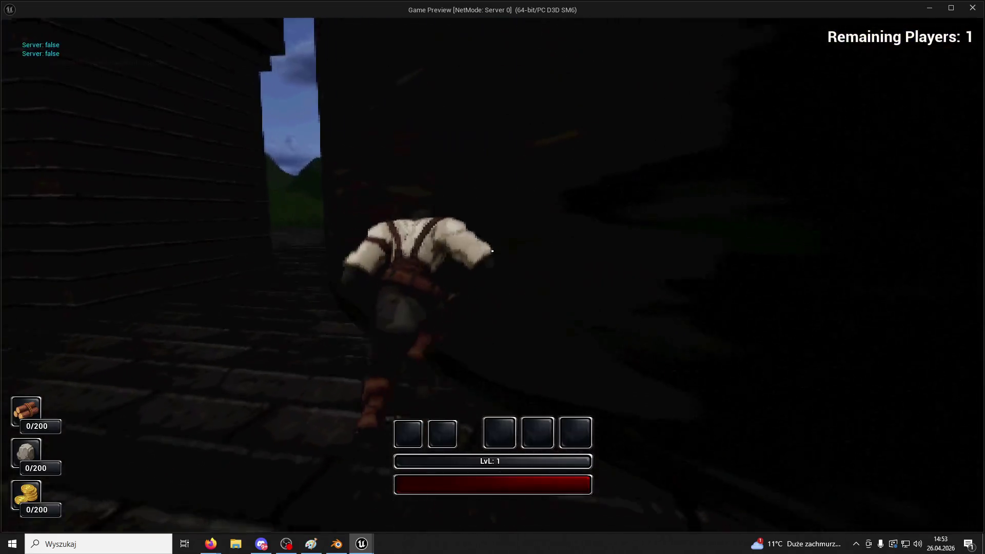
# - Run through the dark village alleys out to the square, then end the Game Preview
pyautogui.press('w')
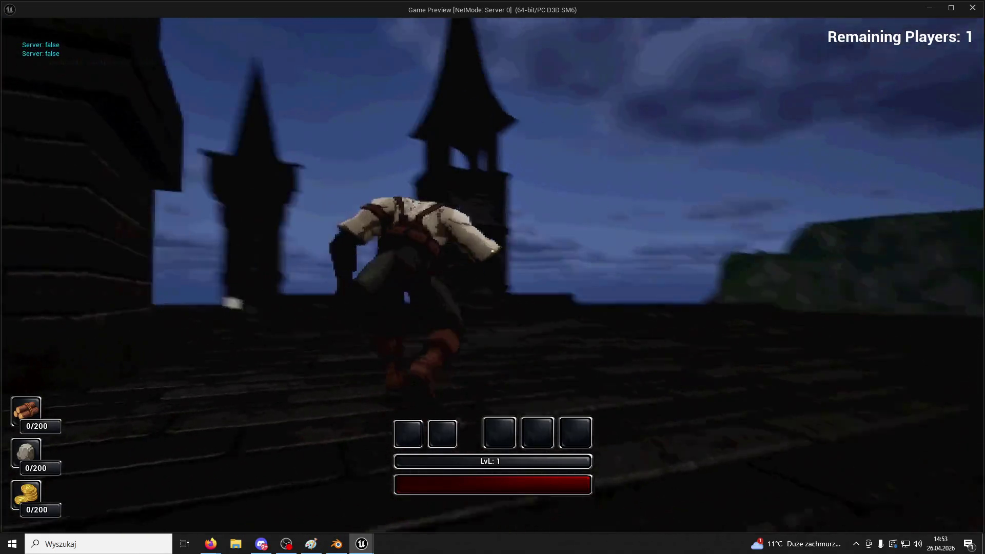
pyautogui.press('w')
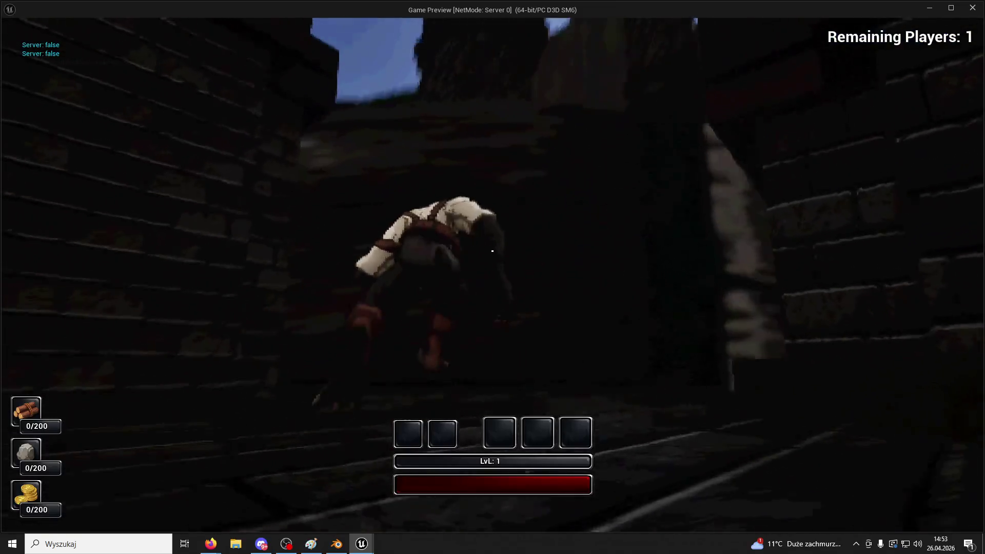
pyautogui.press('w')
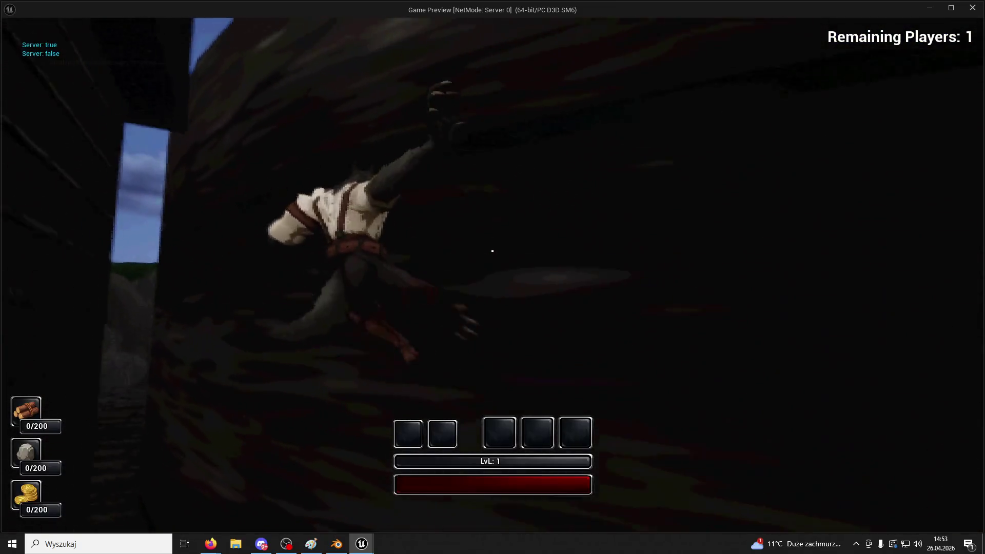
pyautogui.press('w')
pyautogui.press('w')
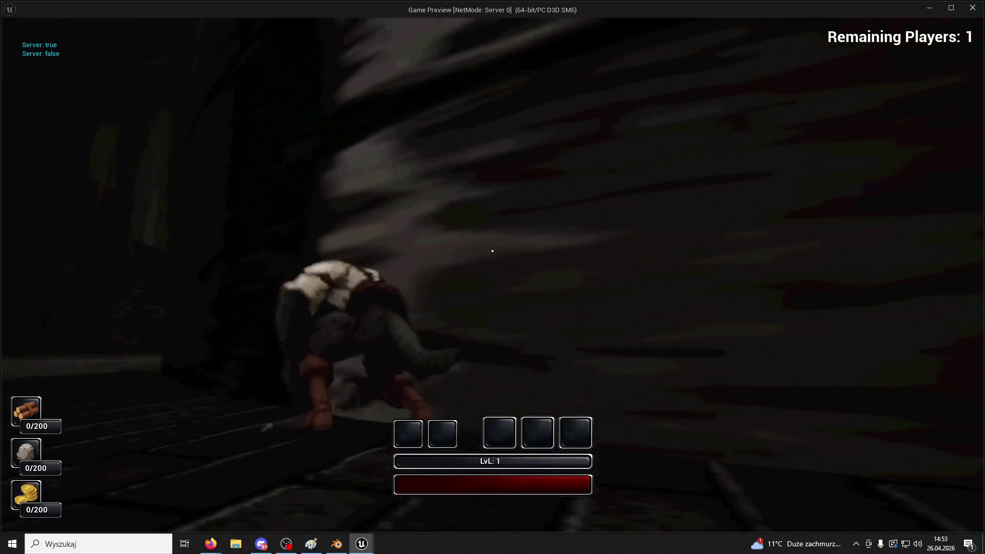
pyautogui.press('w')
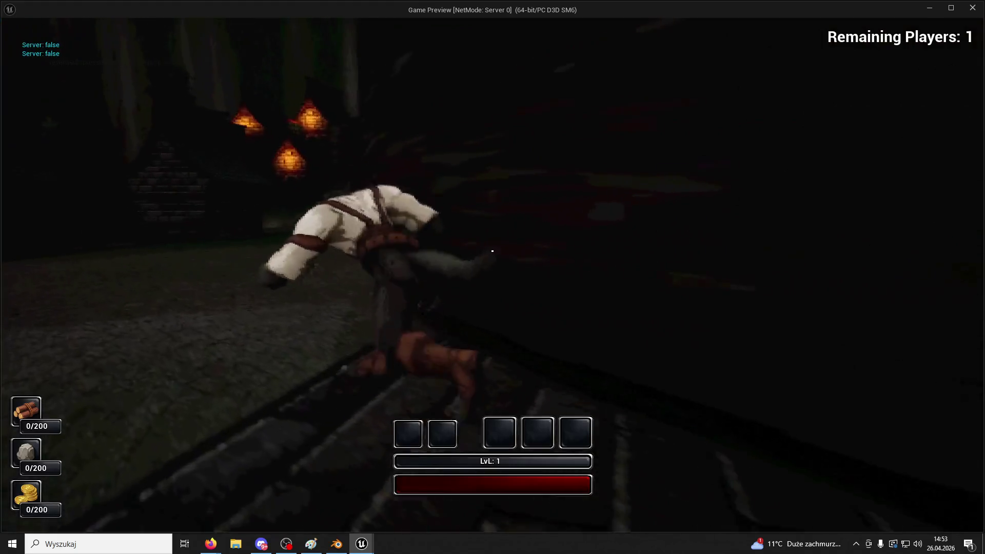
pyautogui.press('w')
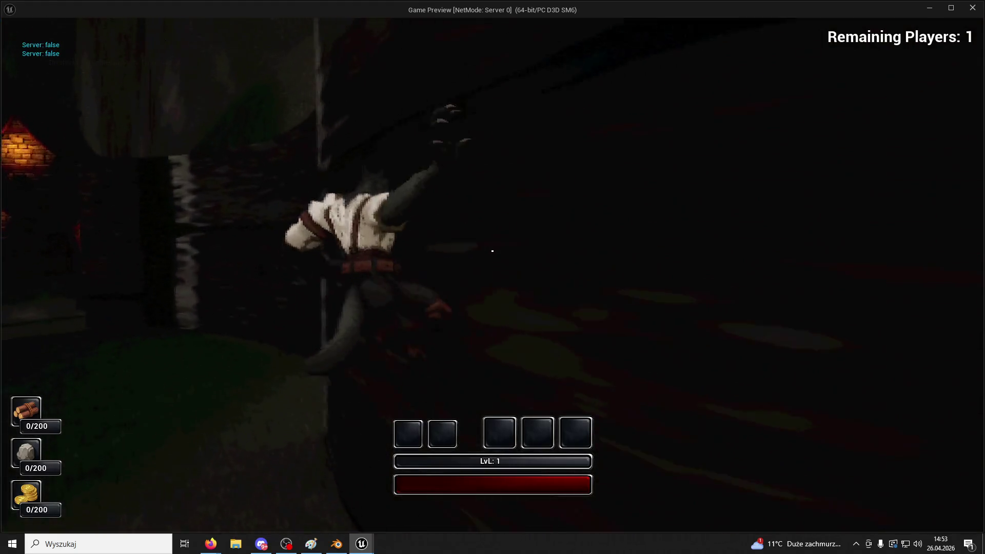
pyautogui.press('w')
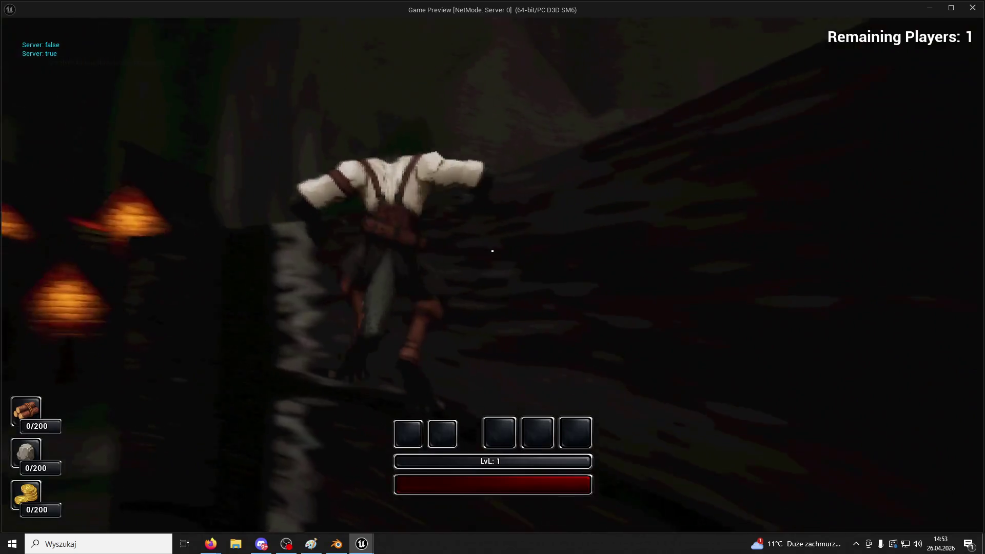
pyautogui.press('w')
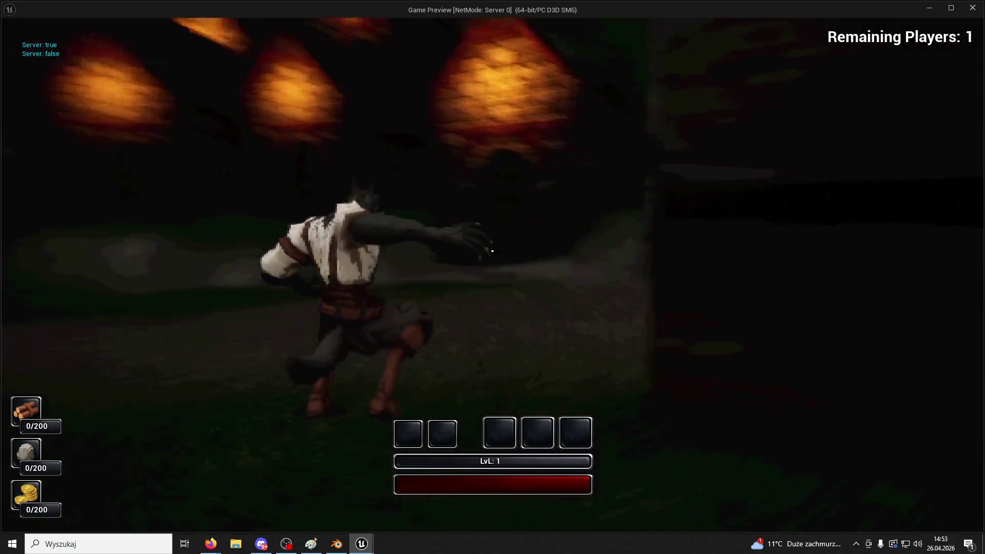
pyautogui.press('w')
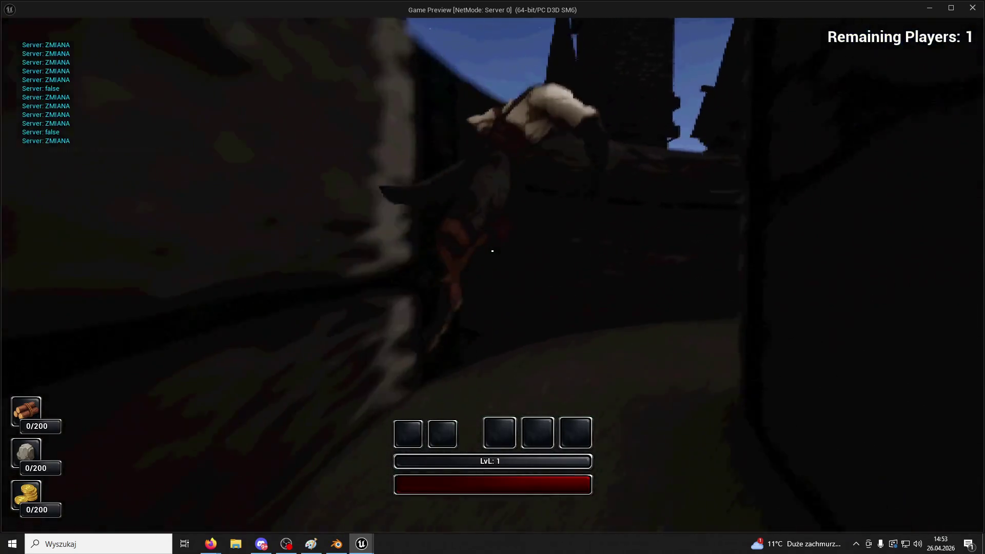
pyautogui.press('w')
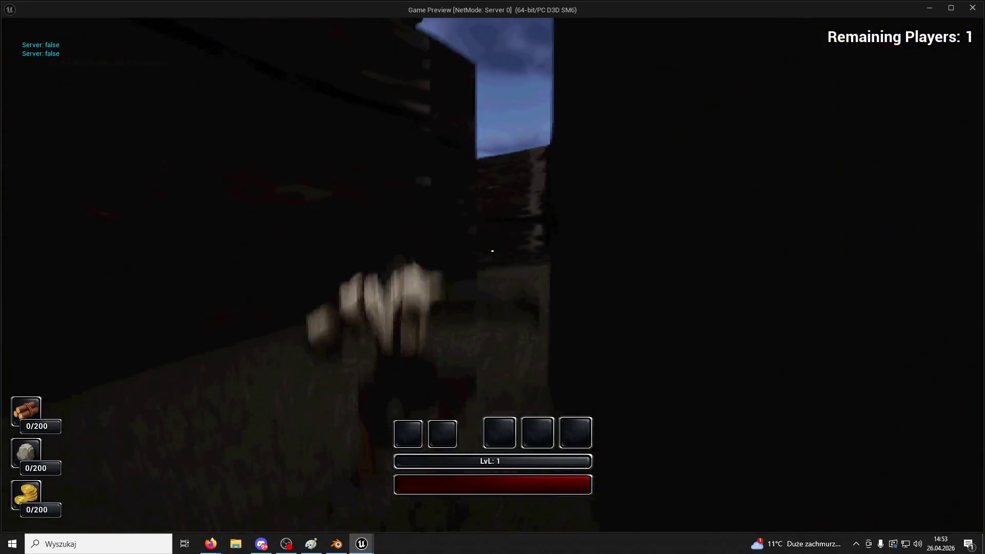
pyautogui.press('w')
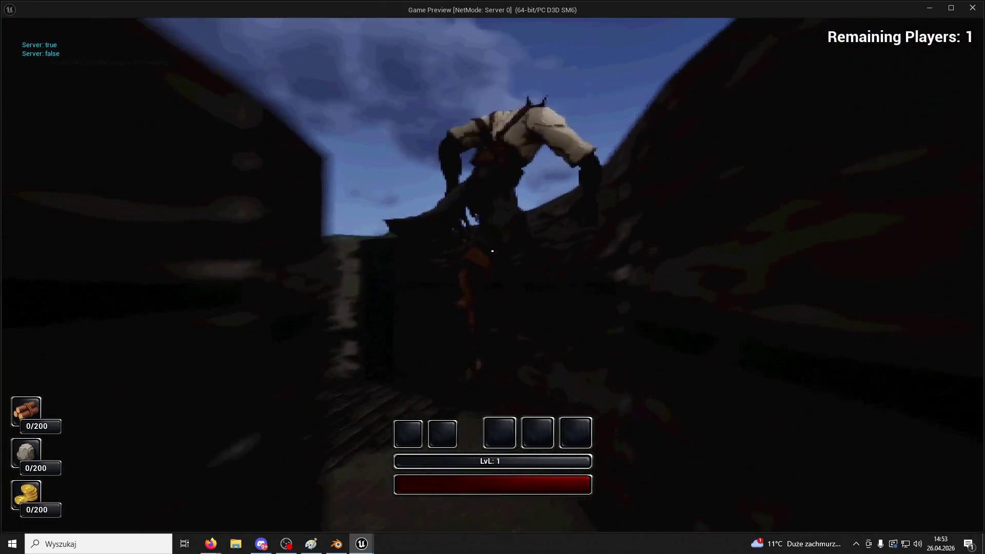
pyautogui.press('w')
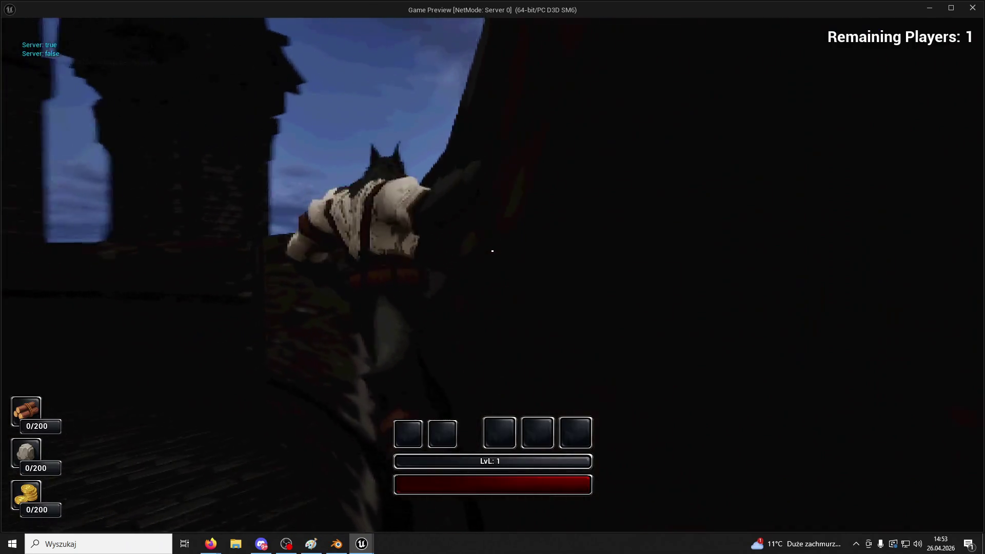
pyautogui.press('w')
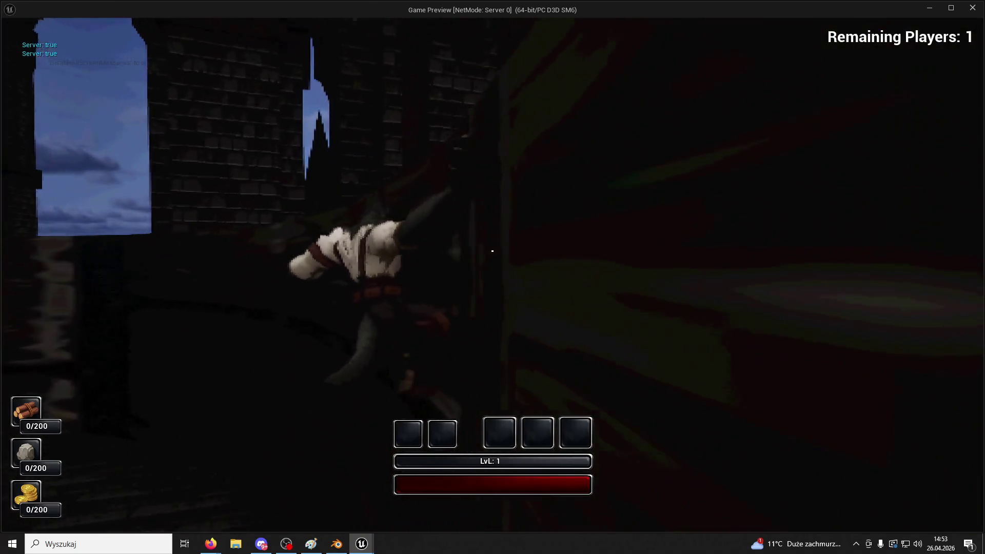
pyautogui.press('w')
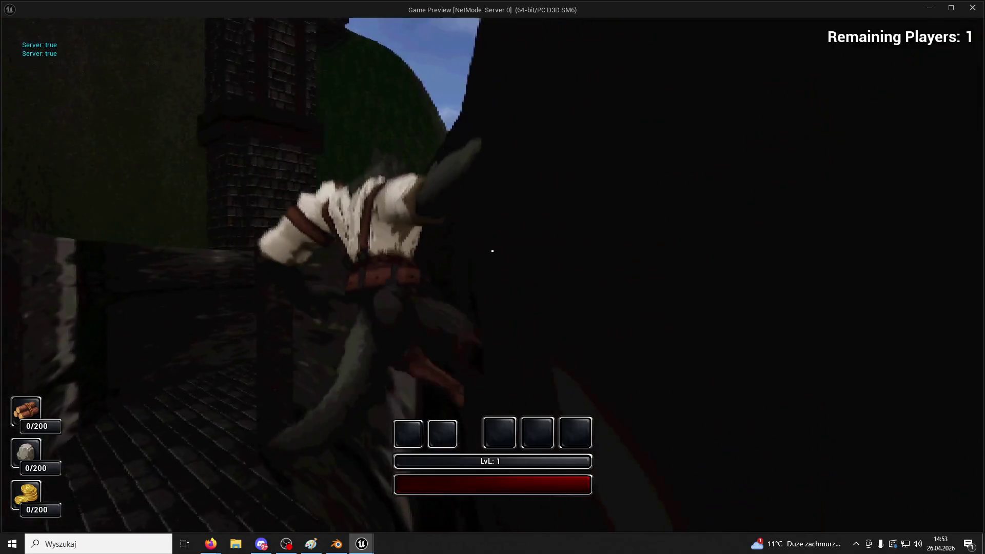
pyautogui.press('w')
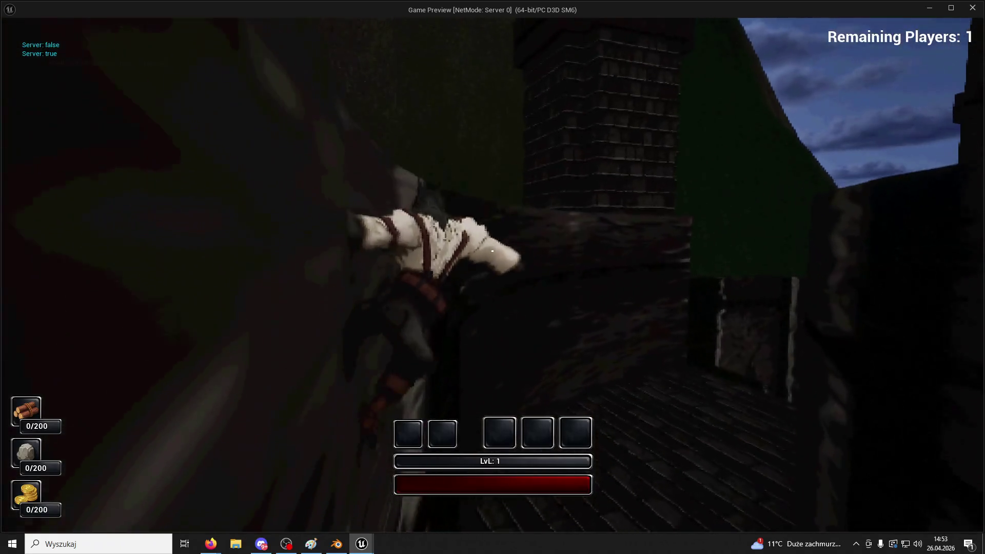
pyautogui.press('w')
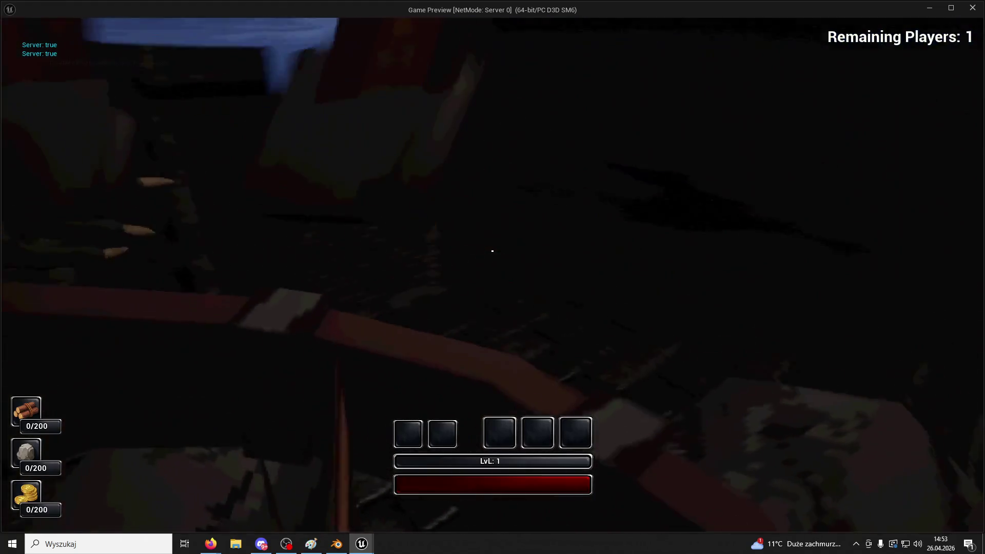
pyautogui.press('w')
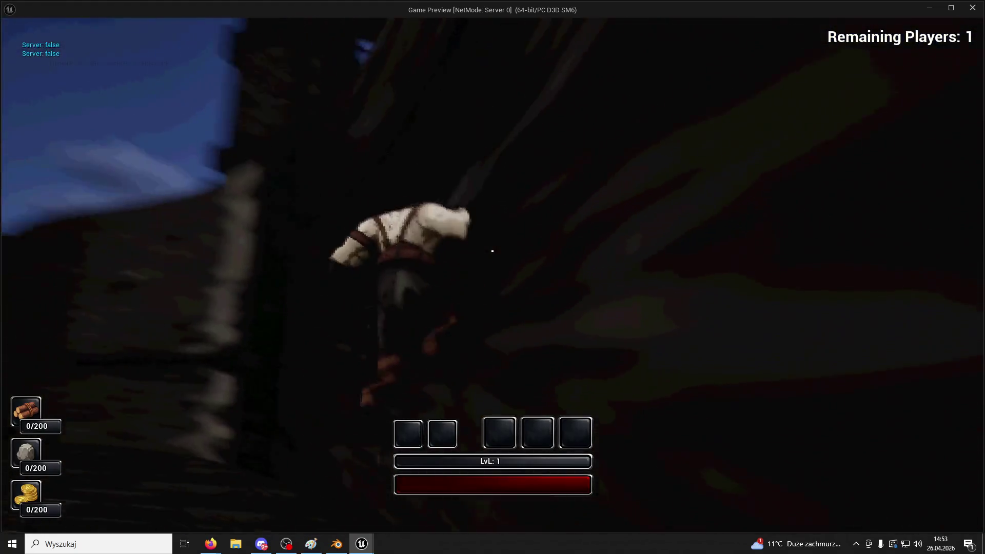
pyautogui.press('w')
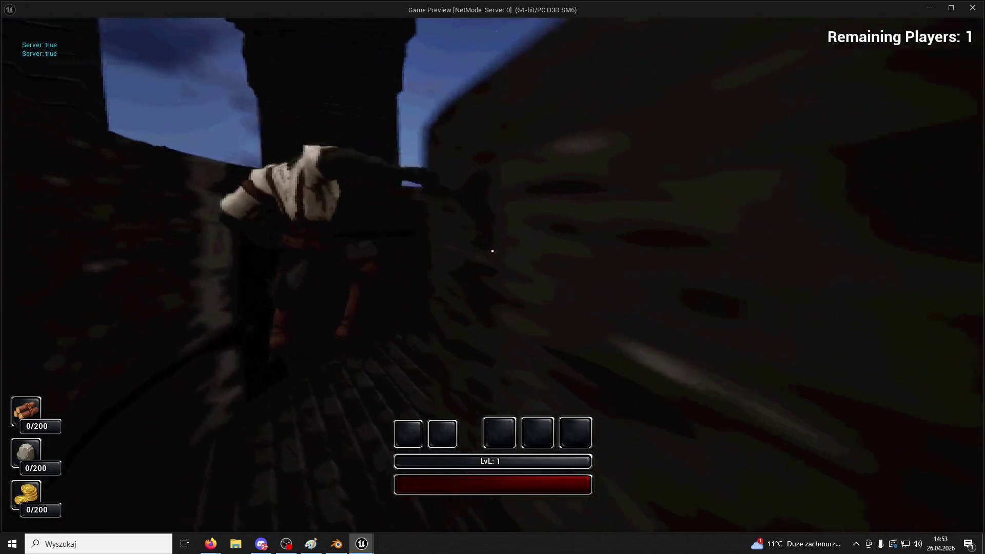
pyautogui.press('w')
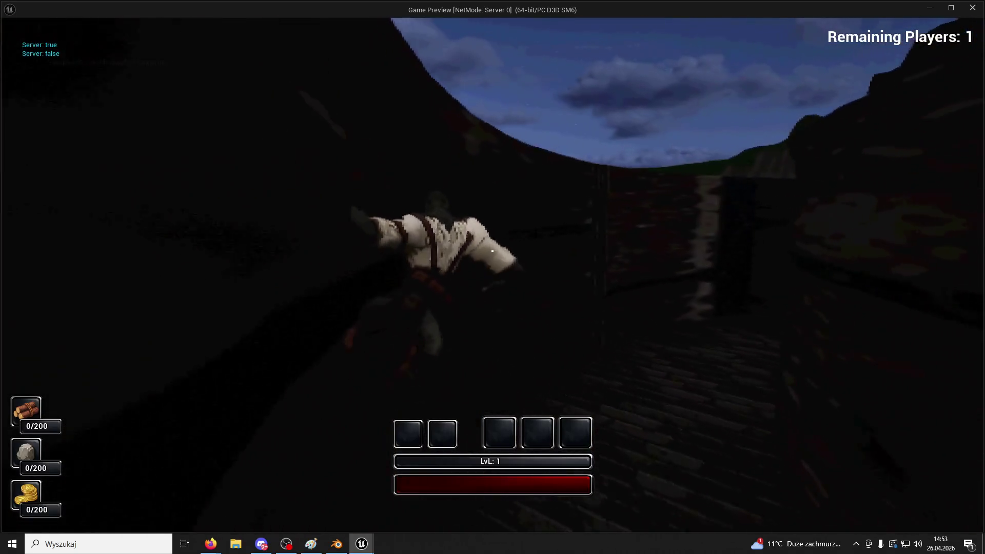
pyautogui.press('w')
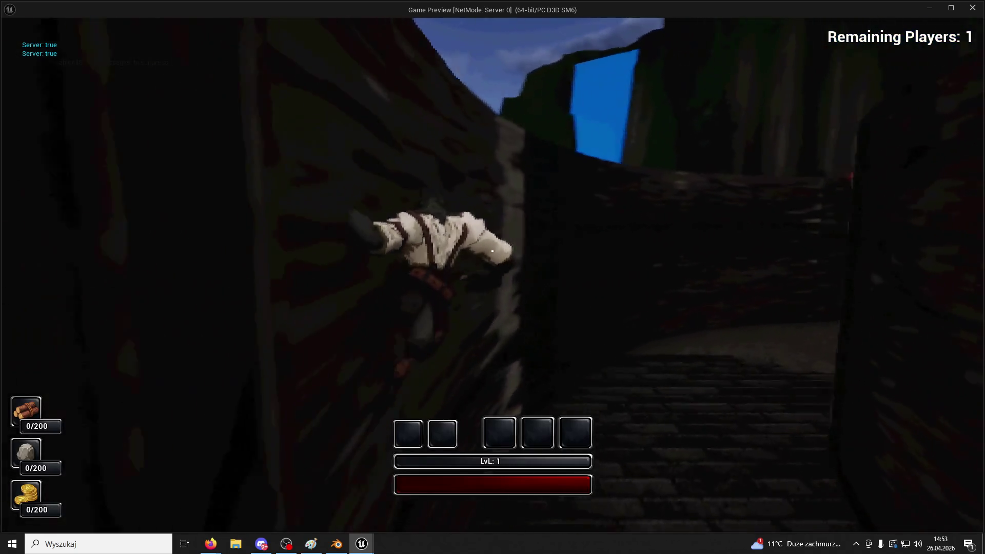
pyautogui.press('w')
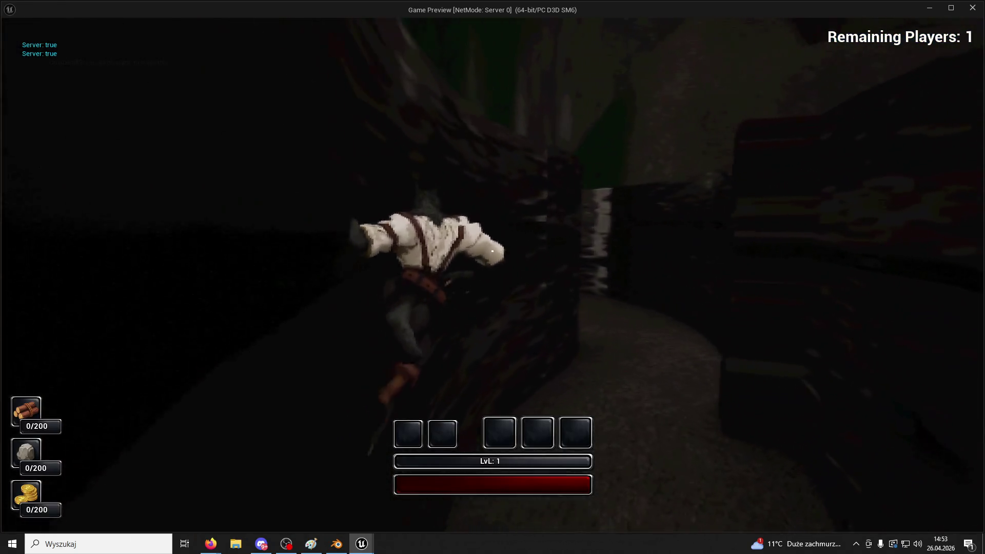
pyautogui.press('w')
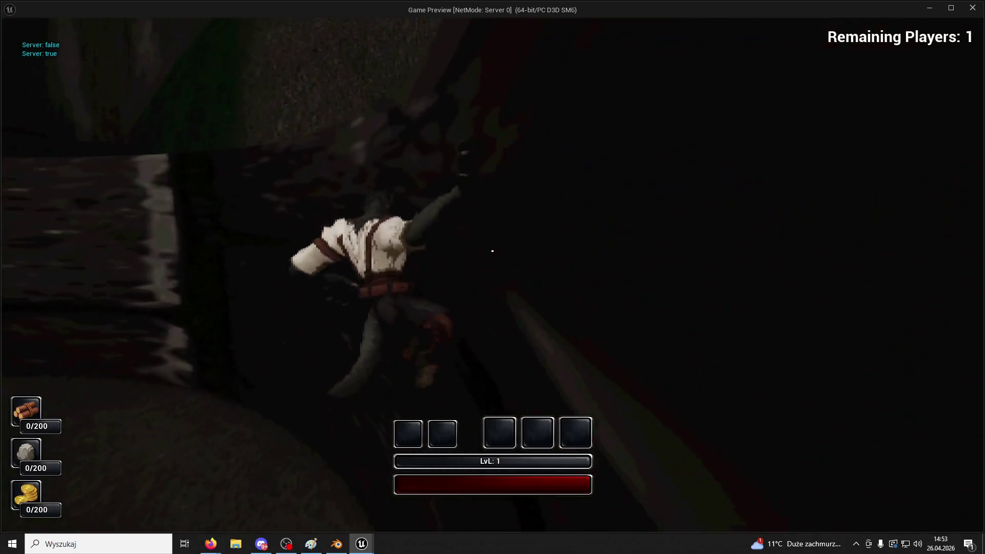
pyautogui.press('w')
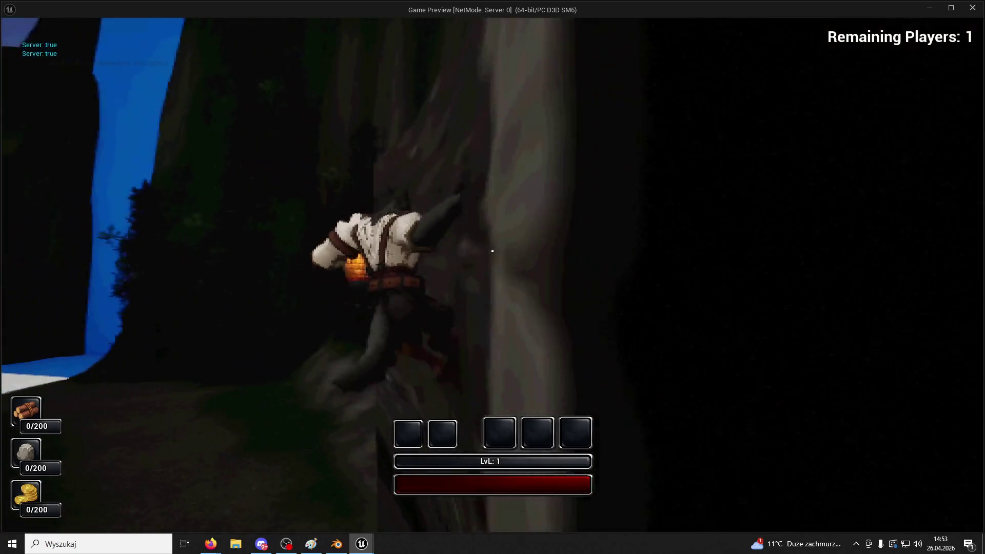
pyautogui.press('w')
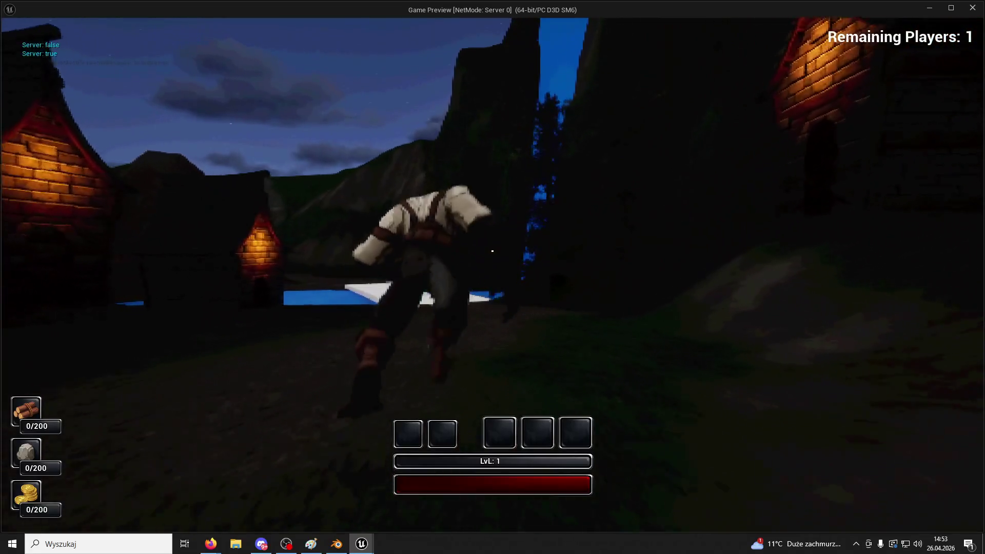
pyautogui.press('w')
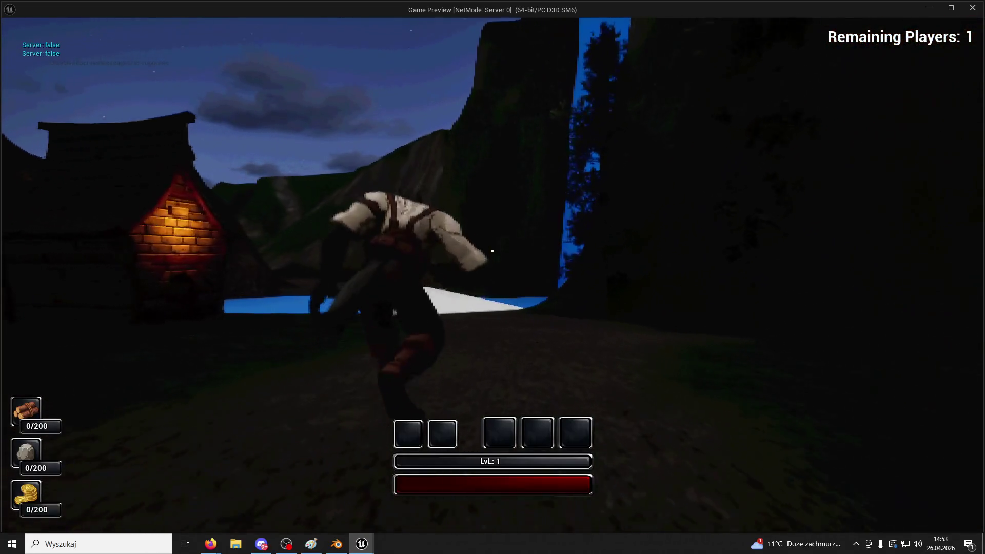
pyautogui.press('Escape')
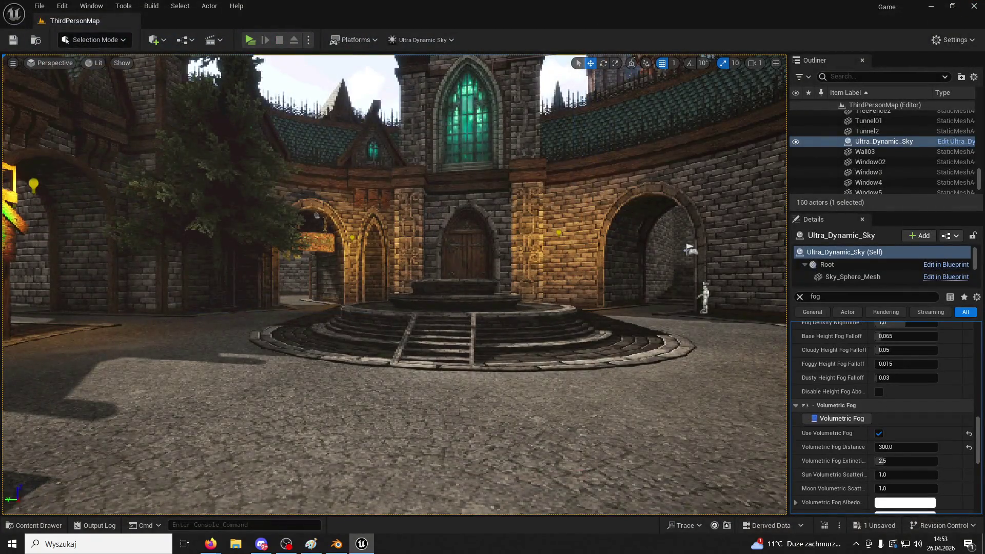
# - Cancel the pending autosave and bring up Ultra_Dynamic_Sky's time settings in Details
pyautogui.hotkey('alt', 'Tab')
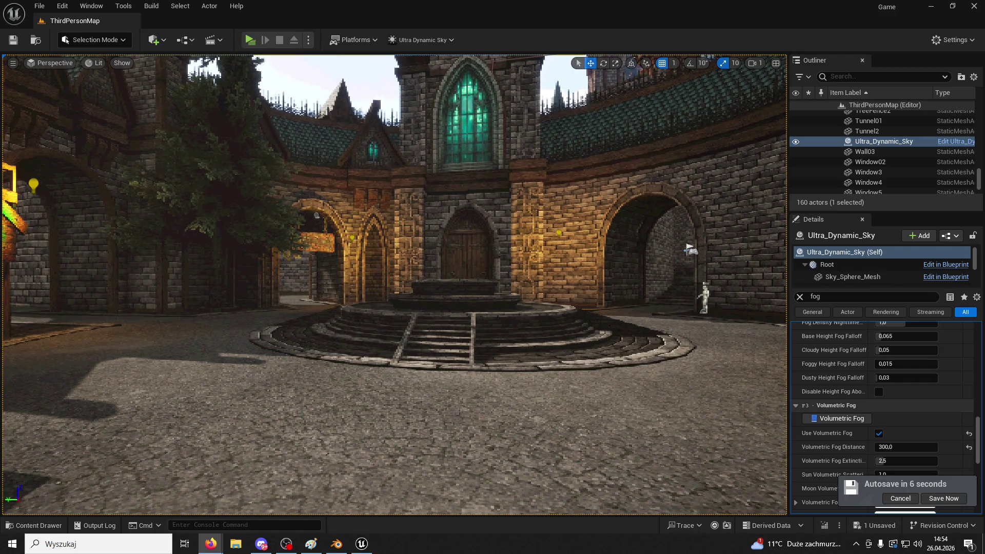
pyautogui.scroll(-3, 881, 162)
pyautogui.scroll(5, 922, 358)
pyautogui.click(900, 498)
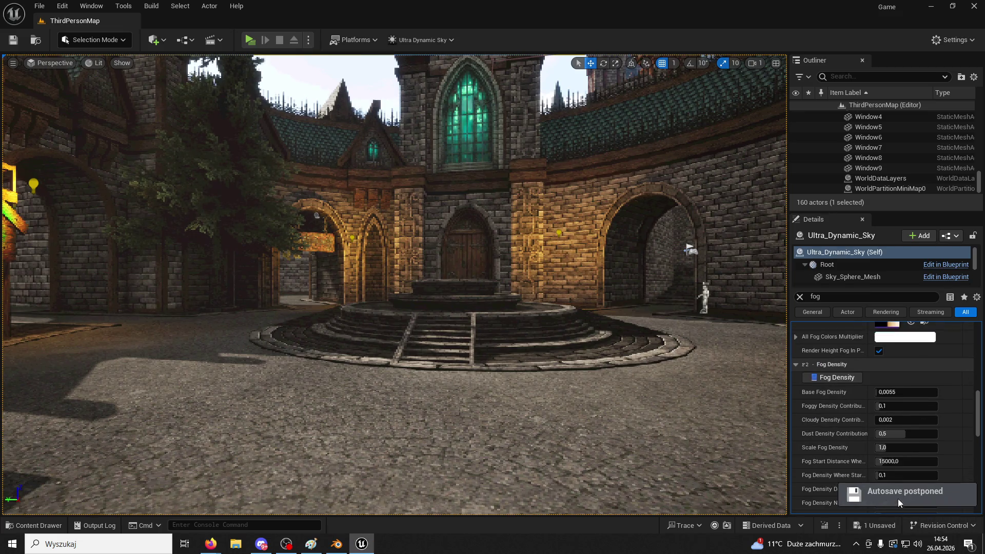
pyautogui.scroll(5, 922, 404)
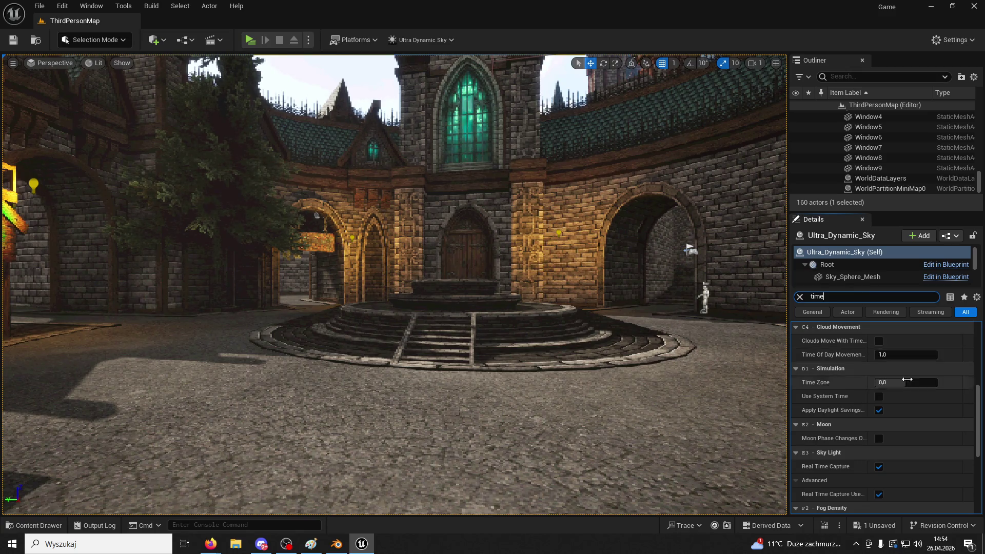
# - Drag Time Of Day to 2400,0 for night and look up at the tower and moon
pyautogui.scroll(5, 916, 374)
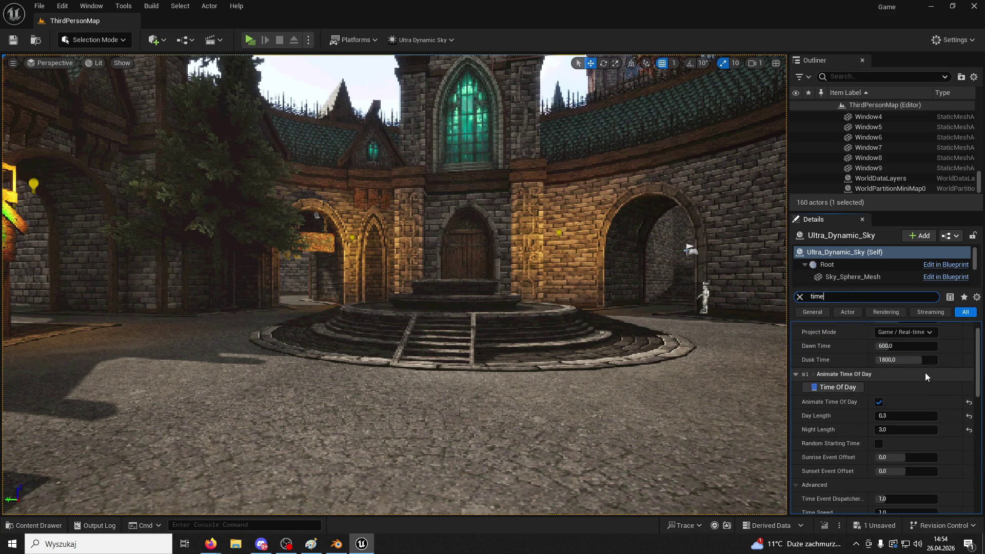
pyautogui.scroll(1, 926, 373)
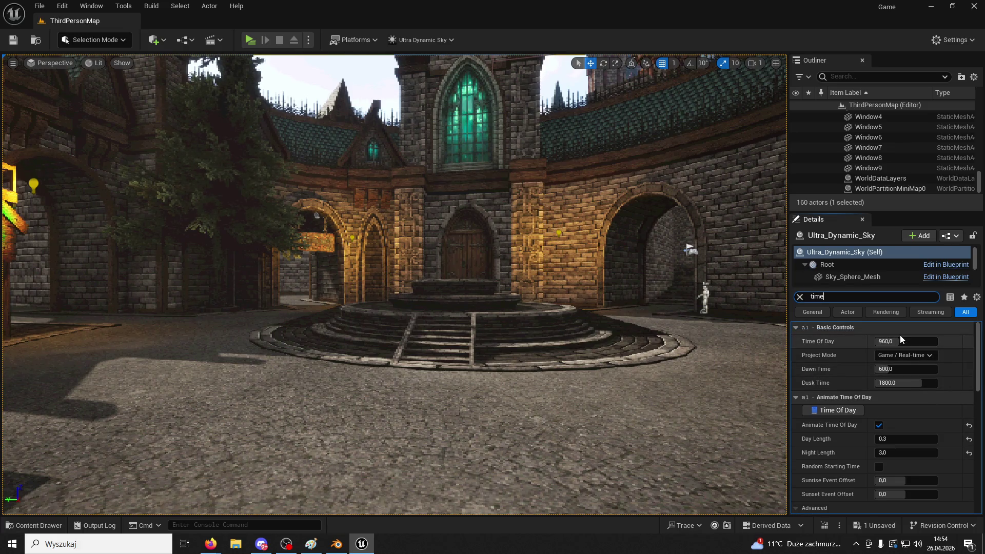
pyautogui.moveTo(895, 341); pyautogui.dragTo(954, 341)
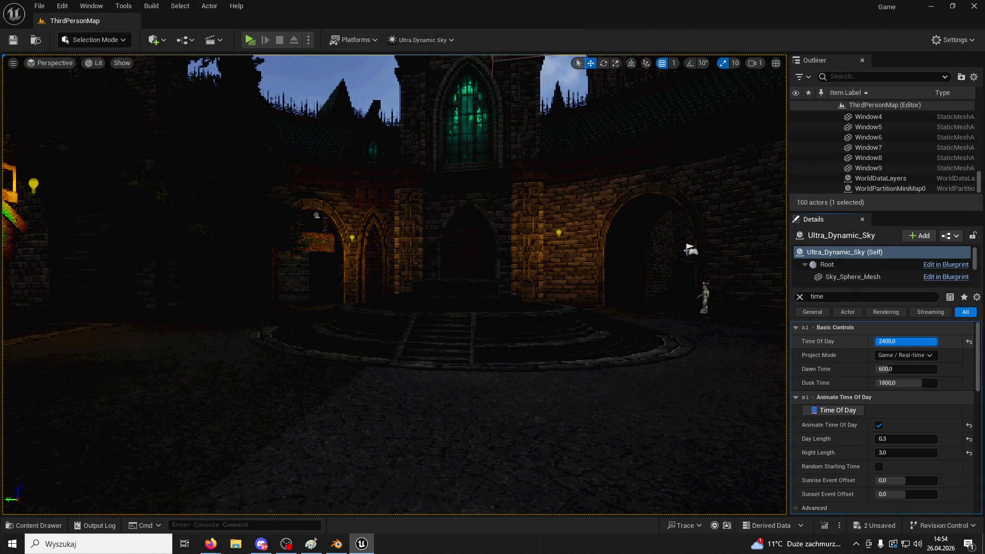
pyautogui.moveTo(717, 343)
pyautogui.mouseDown()
pyautogui.moveTo(724, 231)
pyautogui.moveTo(724, 313)
pyautogui.mouseUp()
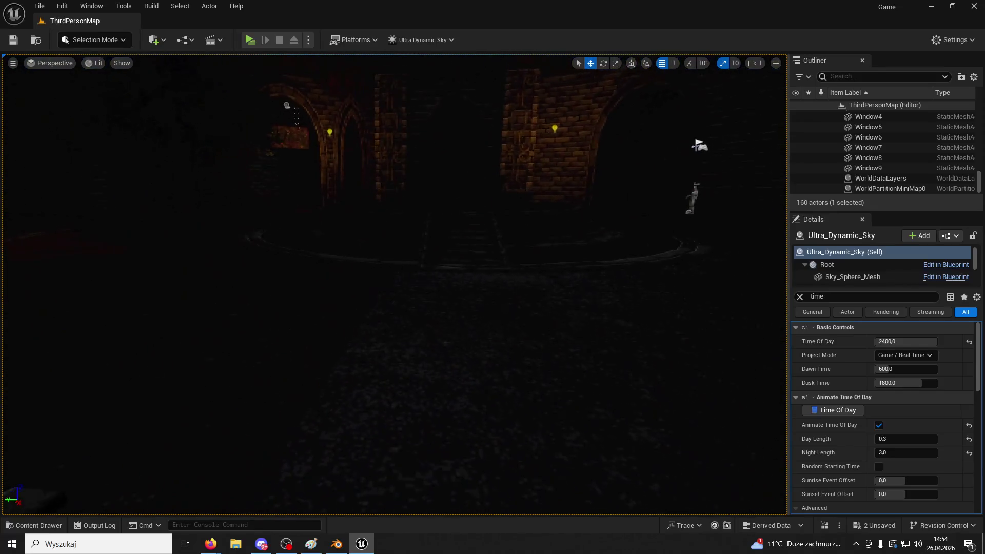
pyautogui.click(828, 293)
pyautogui.write('night e')
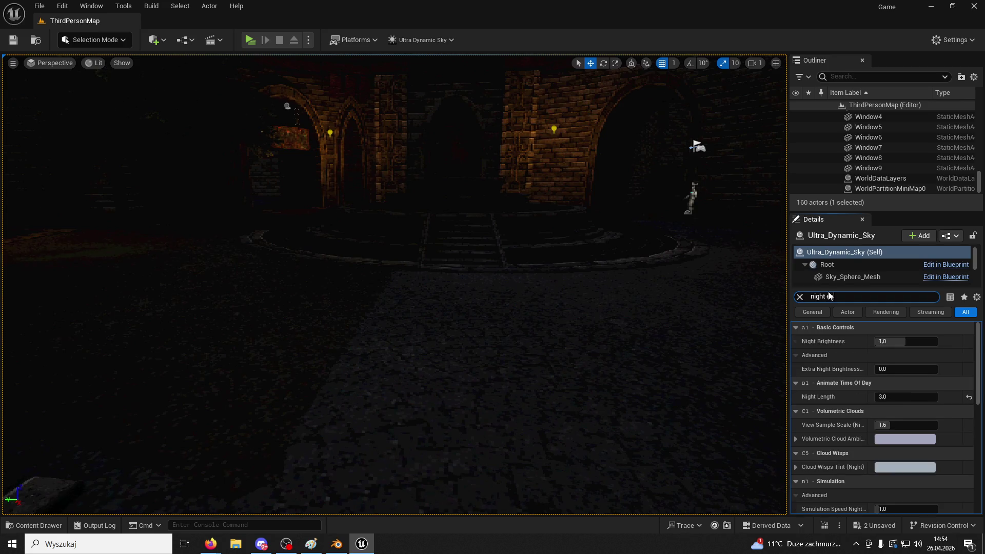
pyautogui.write('x')
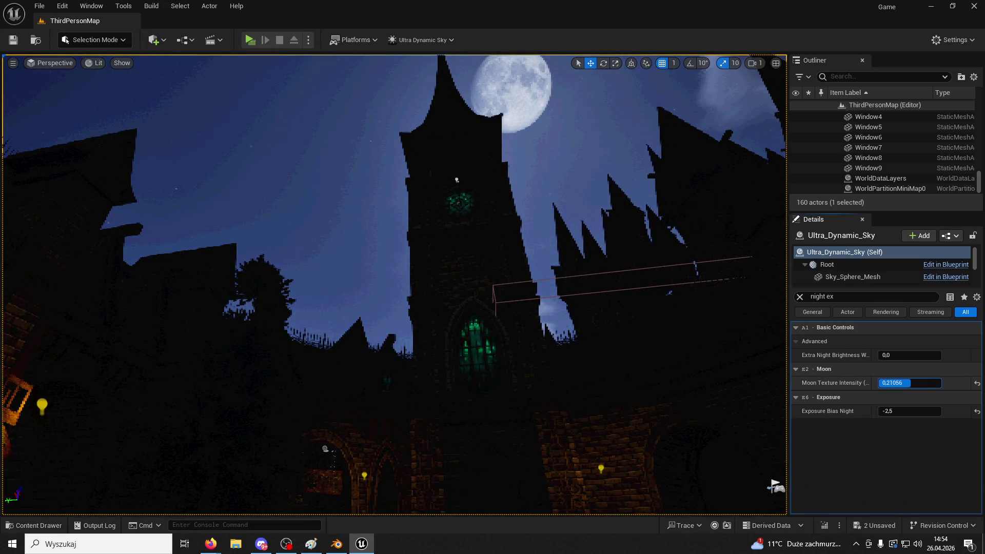
# - Try a higher Moon Texture Intensity, undo it, then raise Extra Night Brightness to 6
pyautogui.moveTo(894, 389); pyautogui.dragTo(906, 389)
pyautogui.hotkey('ctrl', 'z')
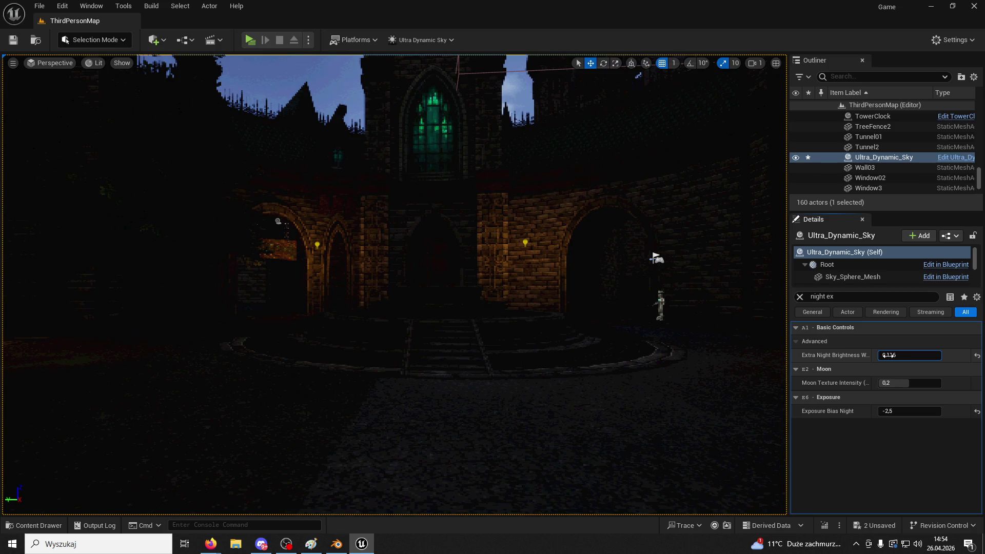
pyautogui.click(905, 356)
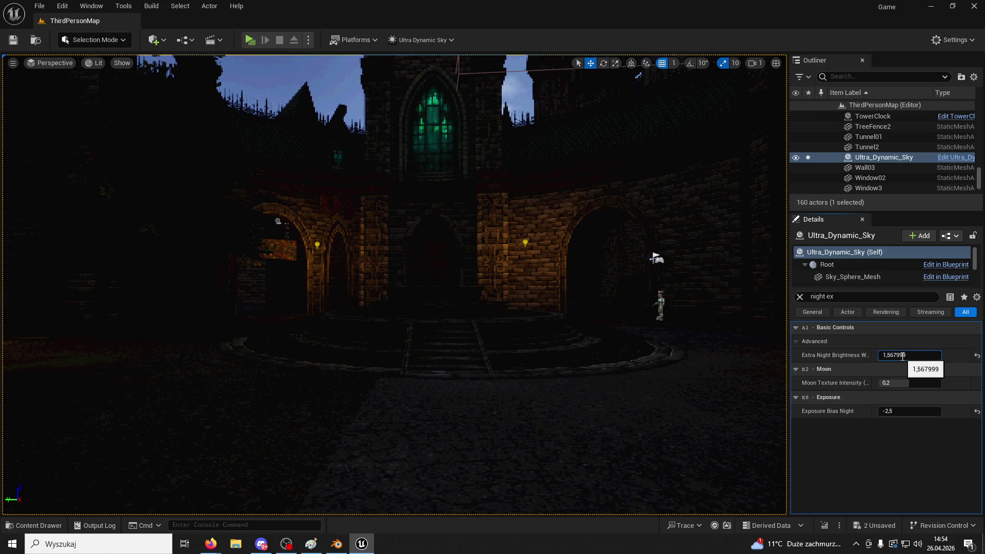
pyautogui.press('Return')
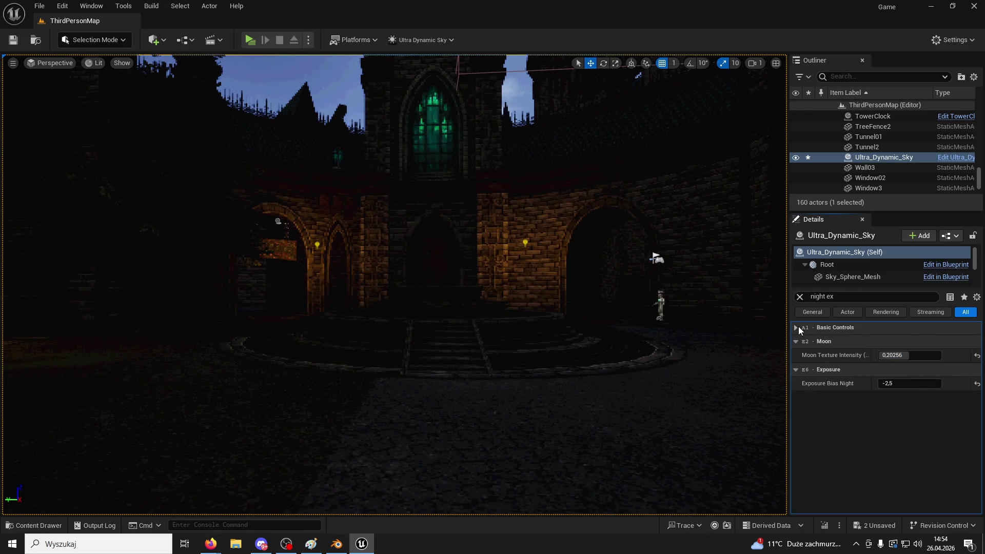
pyautogui.click(795, 328)
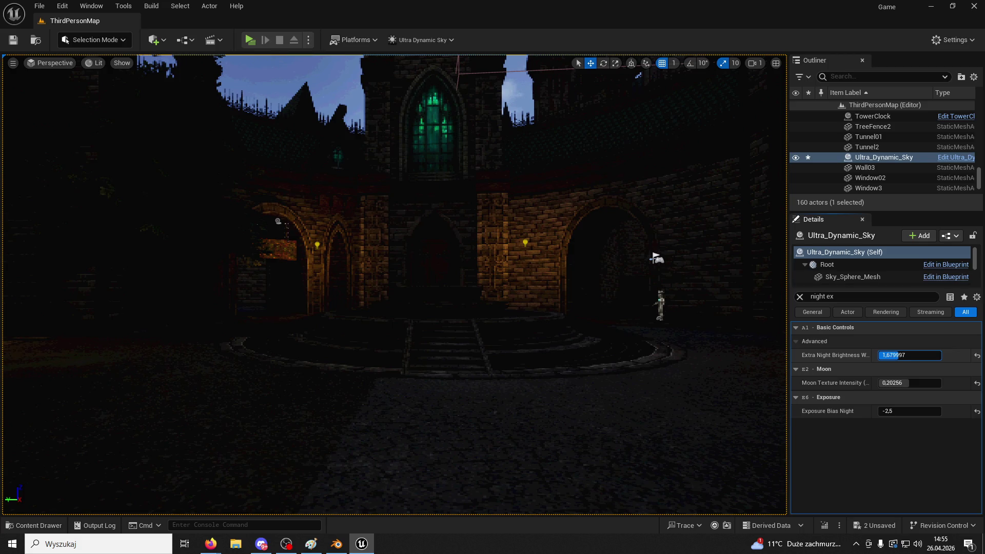
pyautogui.hotkey('alt', 'Tab')
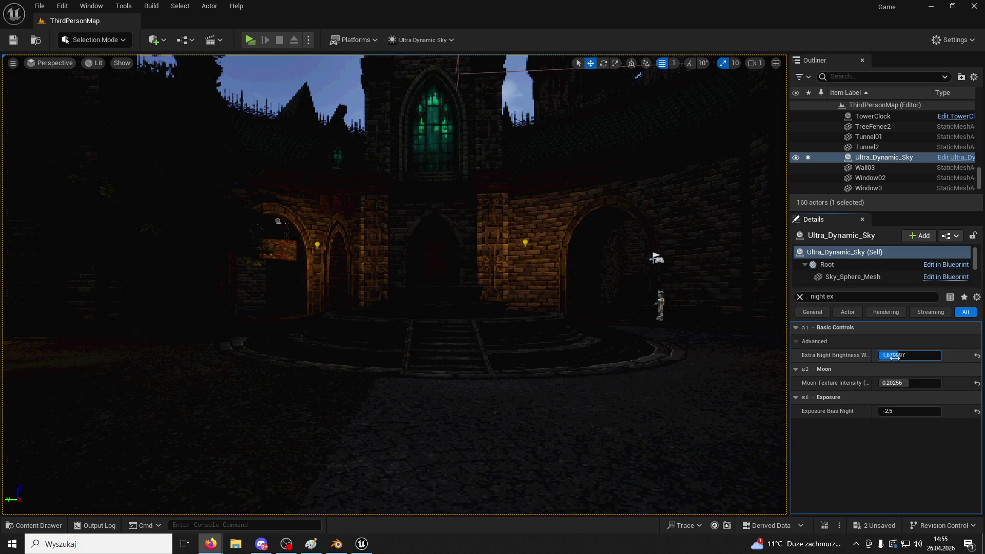
pyautogui.moveTo(917, 356); pyautogui.dragTo(900, 356)
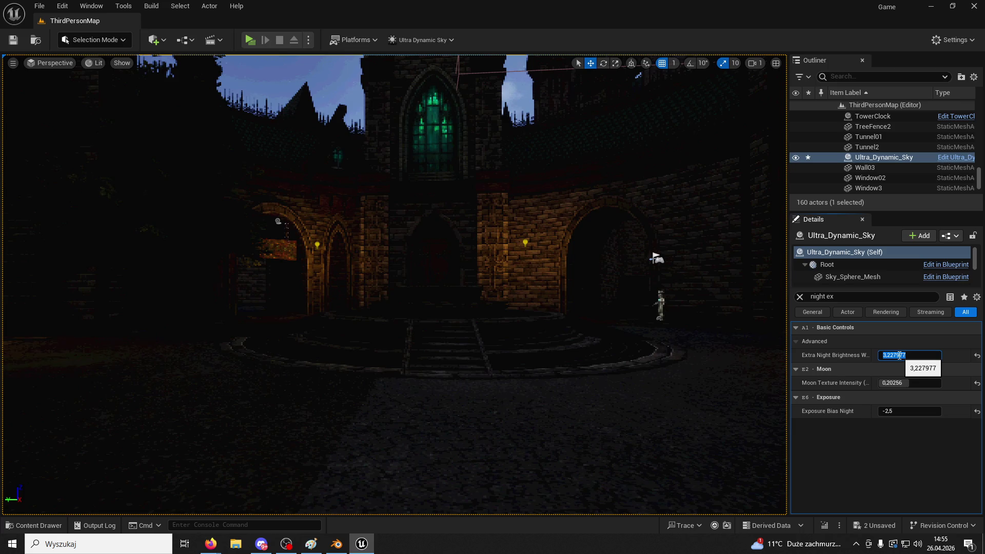
pyautogui.press('Return')
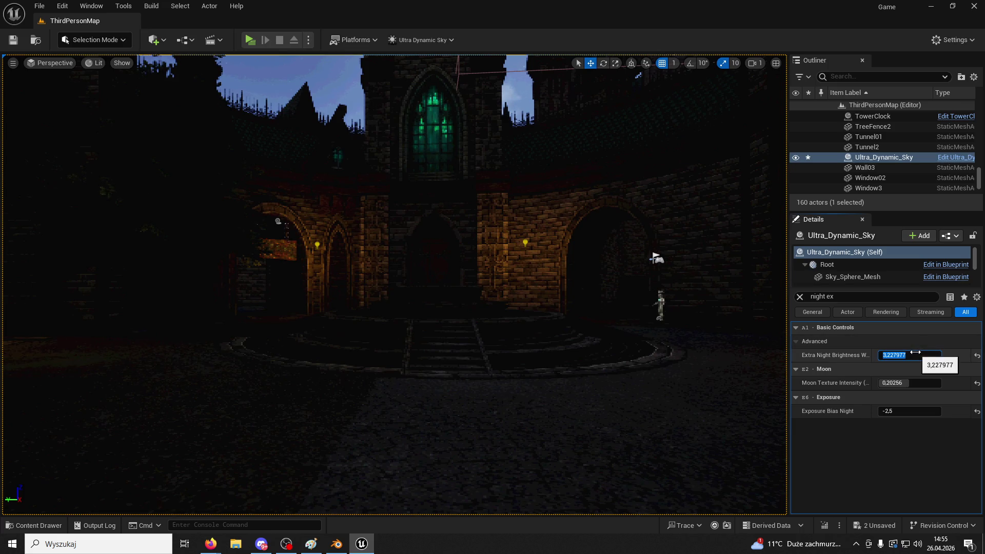
pyautogui.write('6')
pyautogui.press('Return')
# - Reset Extra Night Brightness to 0 and raise Exposure Bias Night to about -1.38
pyautogui.moveTo(657, 258); pyautogui.dragTo(666, 336)
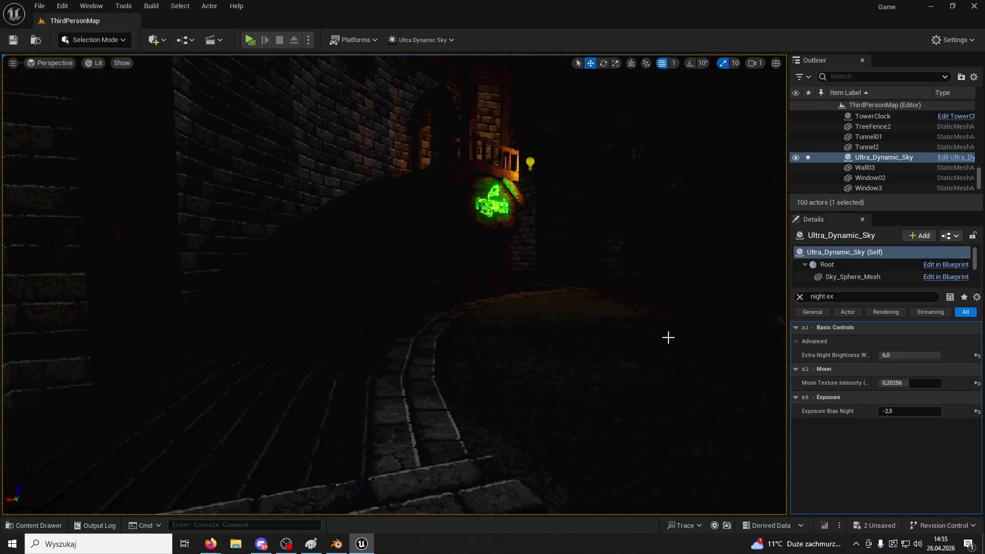
pyautogui.click(978, 355)
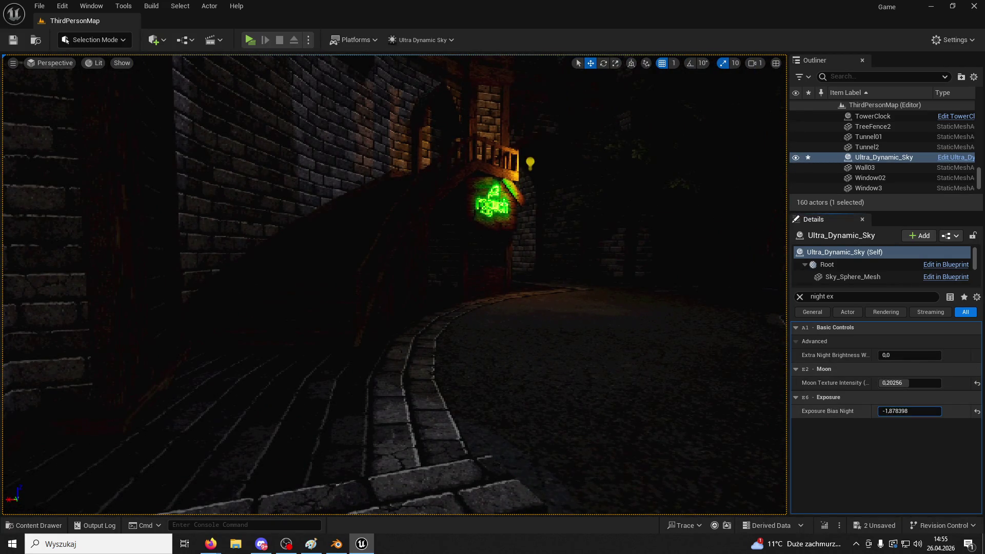
pyautogui.moveTo(585, 312)
pyautogui.mouseDown()
pyautogui.moveTo(676, 343)
pyautogui.moveTo(705, 468)
pyautogui.mouseUp()
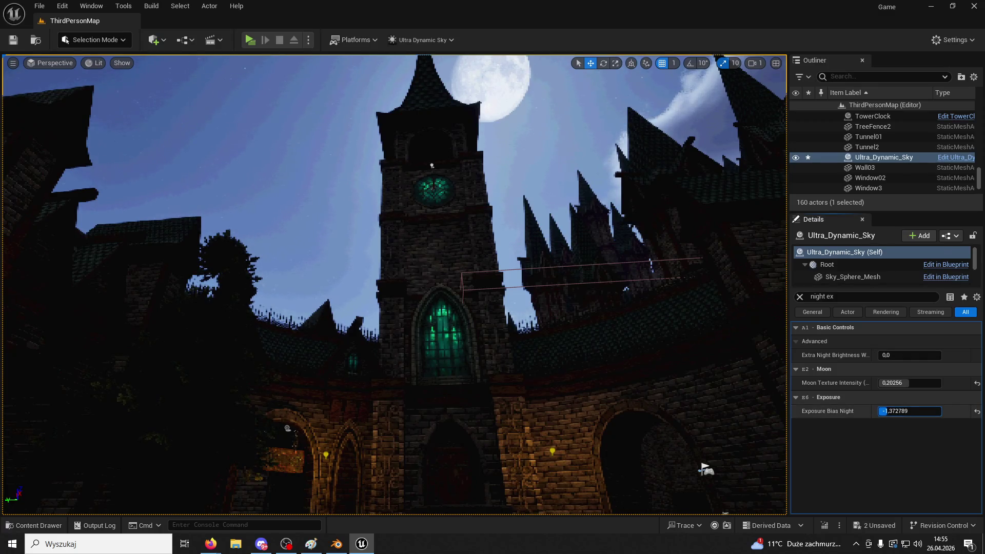
# - Save the level and reset Time Of Day to the daytime value 960
pyautogui.moveTo(469, 367)
pyautogui.mouseDown()
pyautogui.moveTo(468, 267)
pyautogui.moveTo(452, 259)
pyautogui.mouseUp()
pyautogui.click(15, 41)
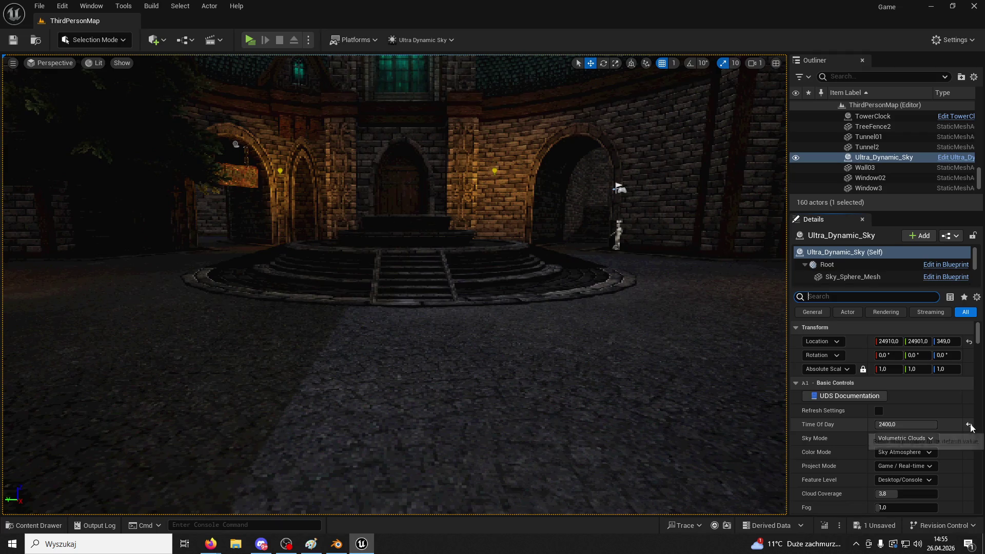
pyautogui.click(969, 425)
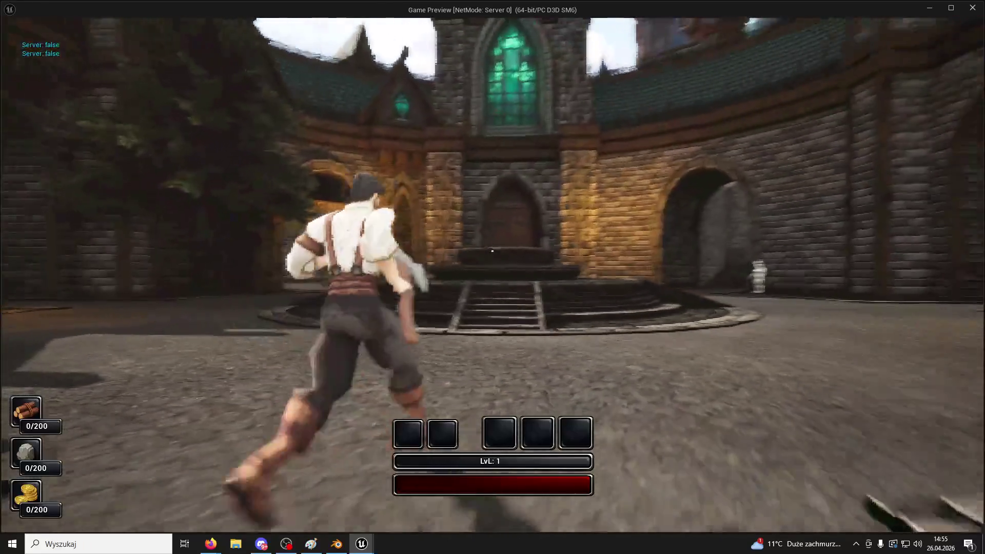
# - Run the character across the courtyard to the tower stairs
pyautogui.press('w')
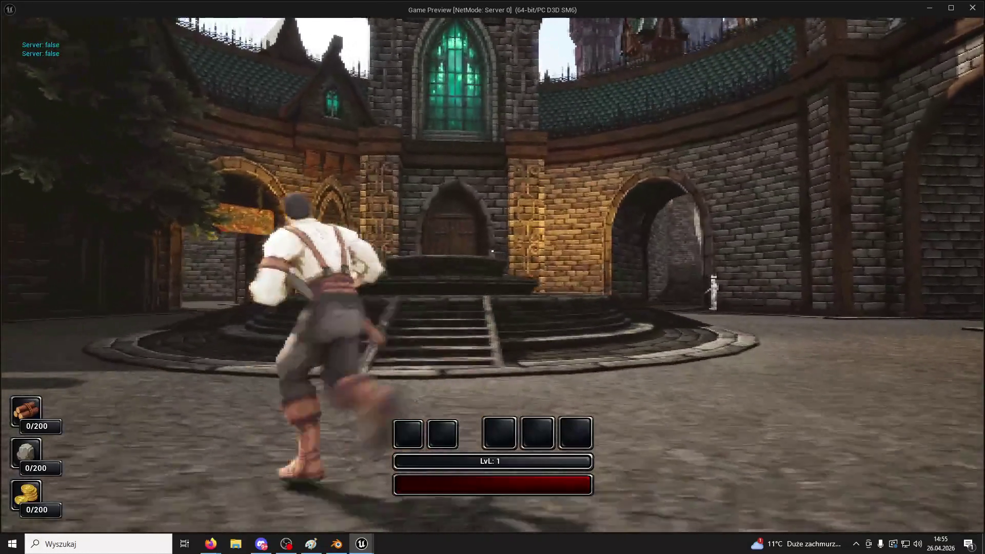
pyautogui.press('w')
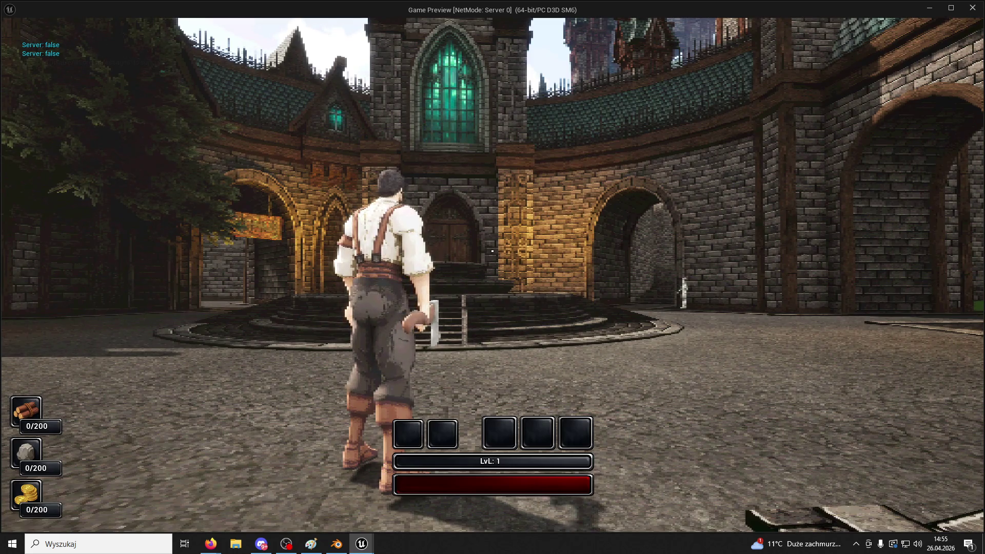
pyautogui.press('w')
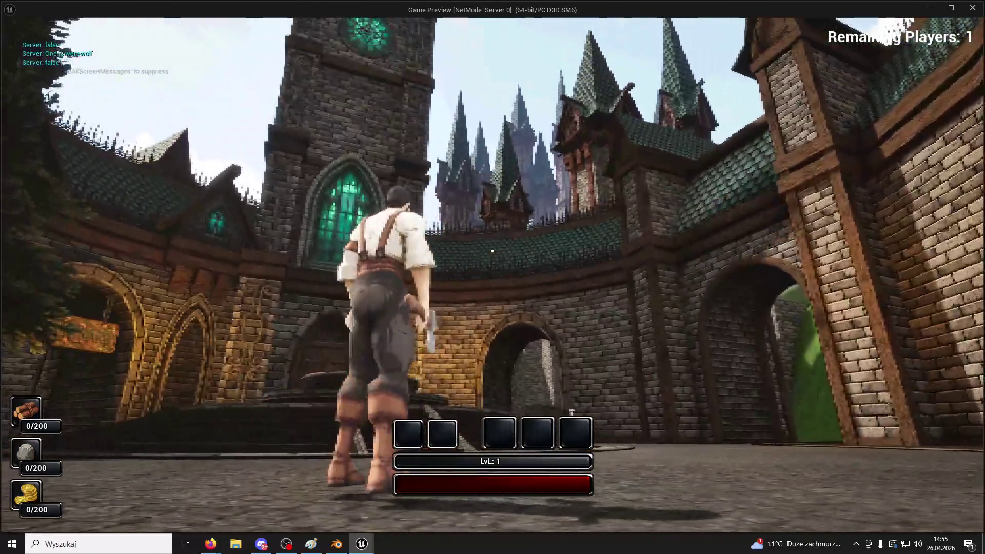
pyautogui.press('w')
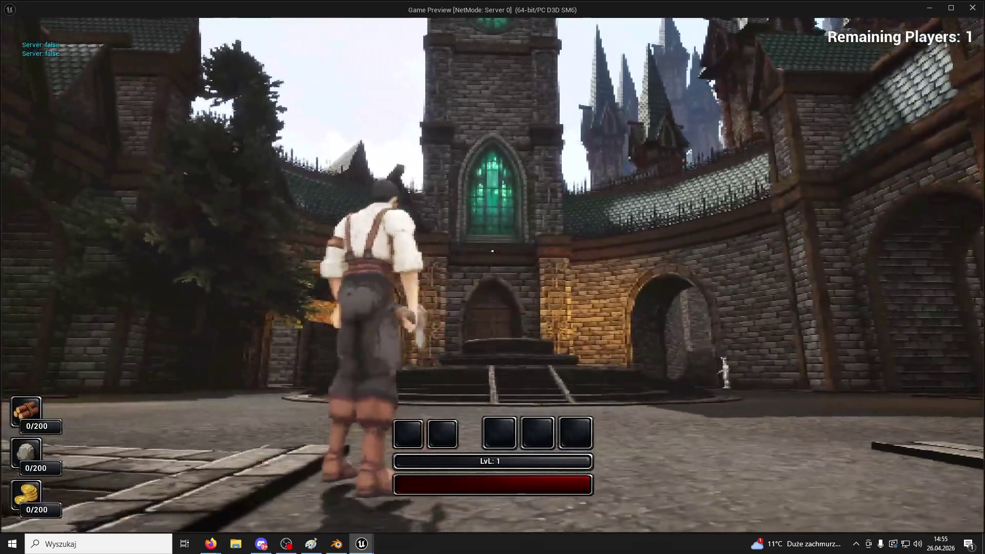
# - Swing the axe a couple of times, then stop the play session and return to the editor
pyautogui.click(492, 251)
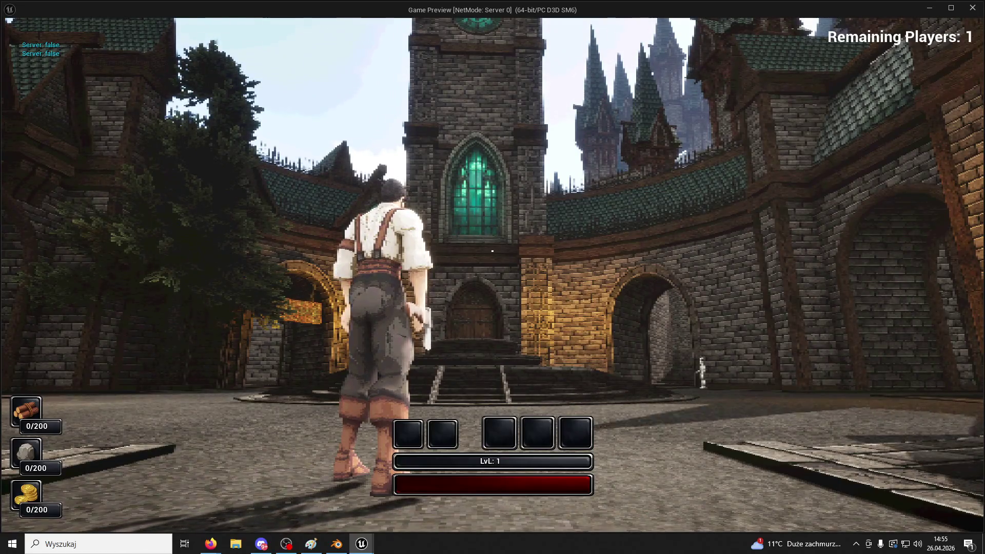
pyautogui.press('super')
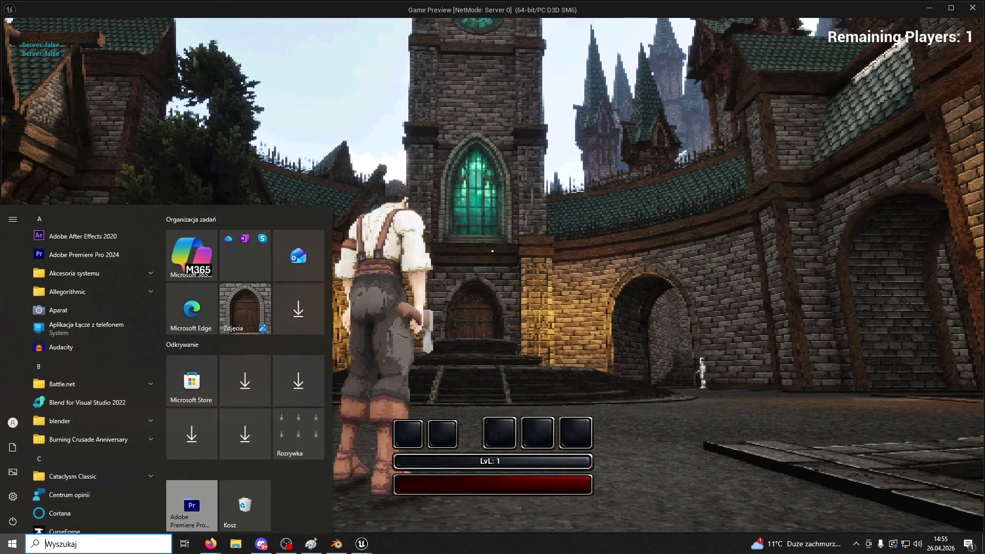
pyautogui.press('Escape')
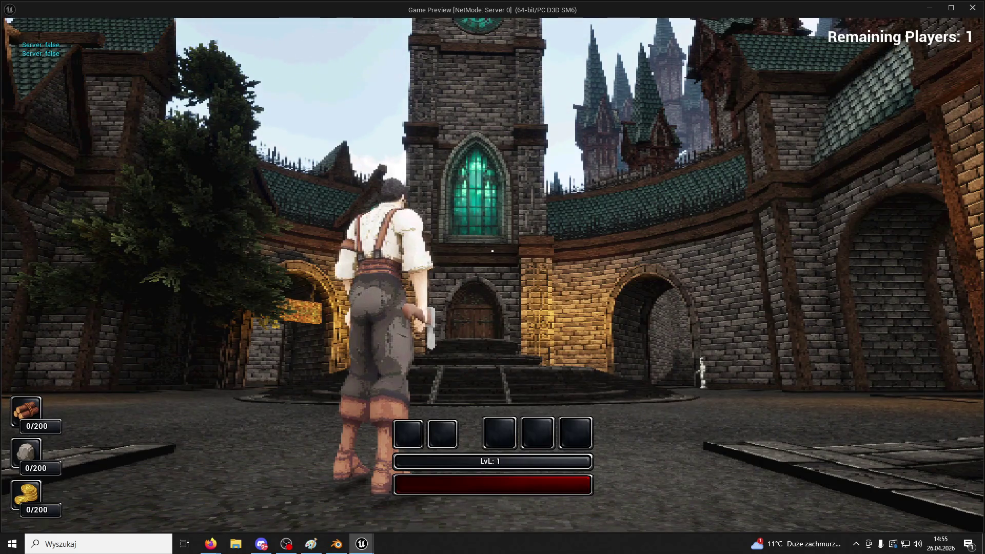
pyautogui.click(492, 251)
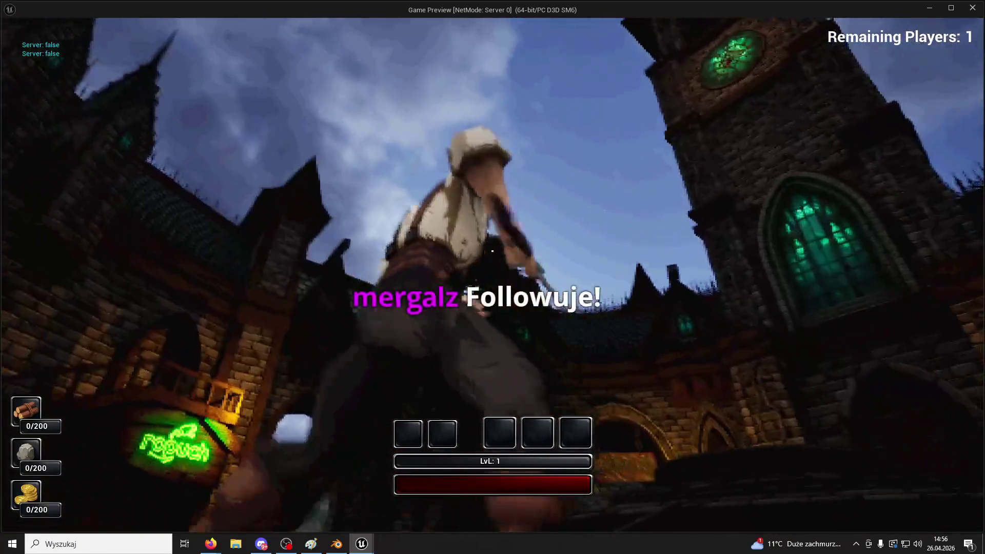
pyautogui.press('Escape')
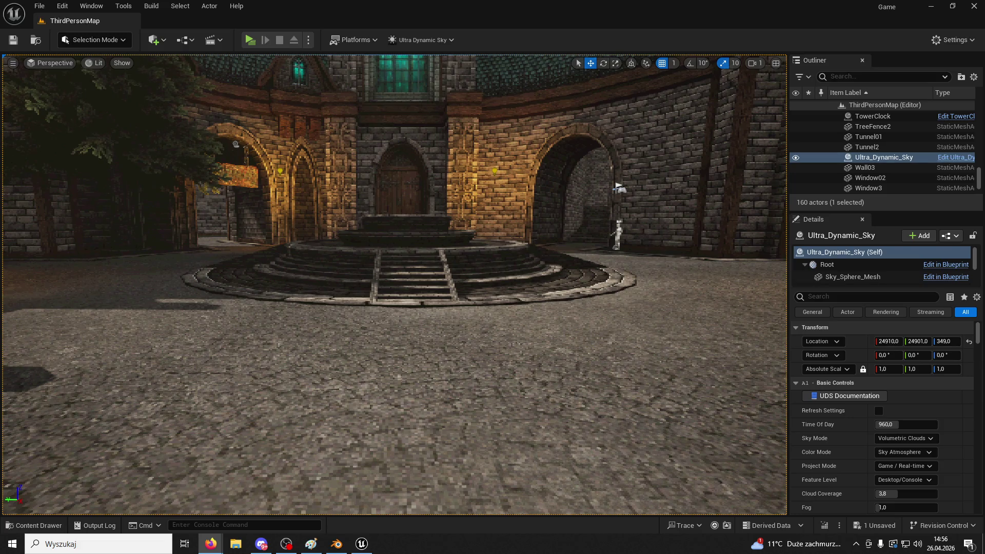
# - Filter the sky's Details for 'night es' and lower Exposure Bias Night to about -1.68
pyautogui.moveTo(241, 262); pyautogui.dragTo(357, 278)
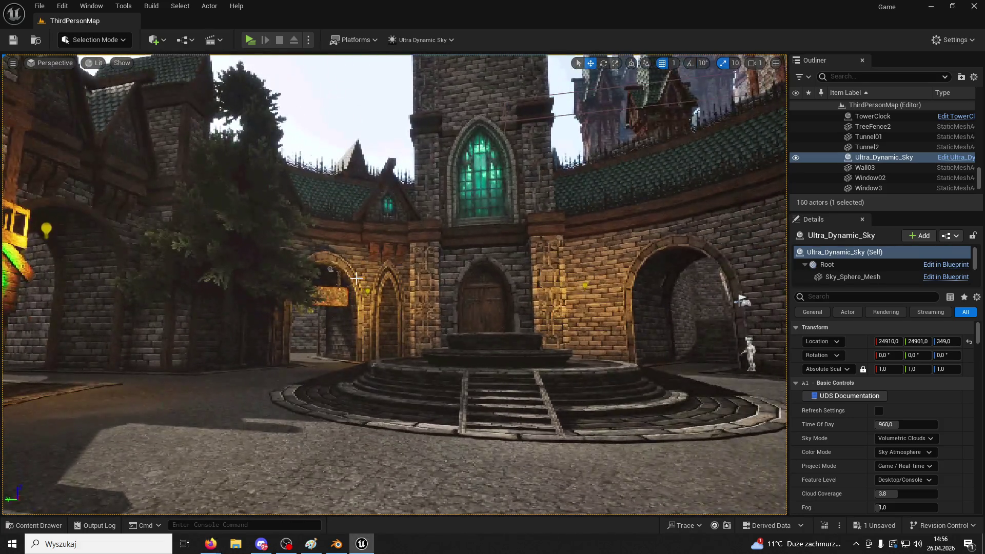
pyautogui.scroll(-10, 880, 432)
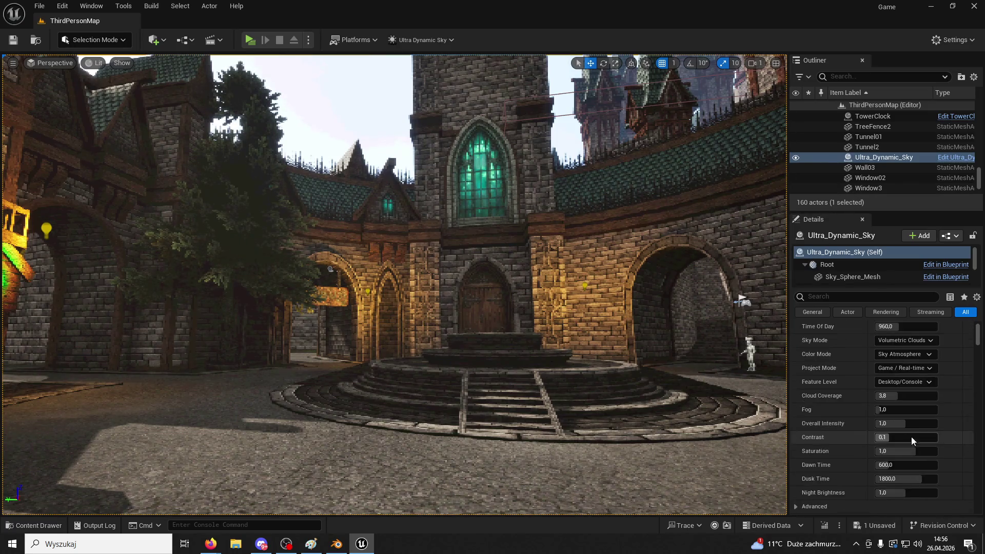
pyautogui.click(830, 298)
pyautogui.write('night e')
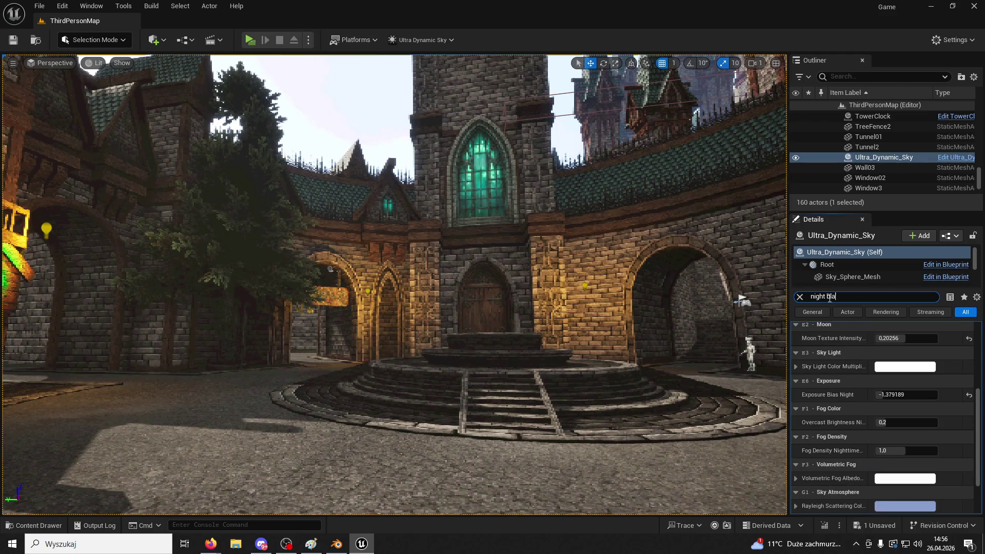
pyautogui.write('s')
pyautogui.moveTo(906, 342)
pyautogui.mouseDown()
pyautogui.moveTo(895, 341)
pyautogui.moveTo(908, 341)
pyautogui.mouseUp()
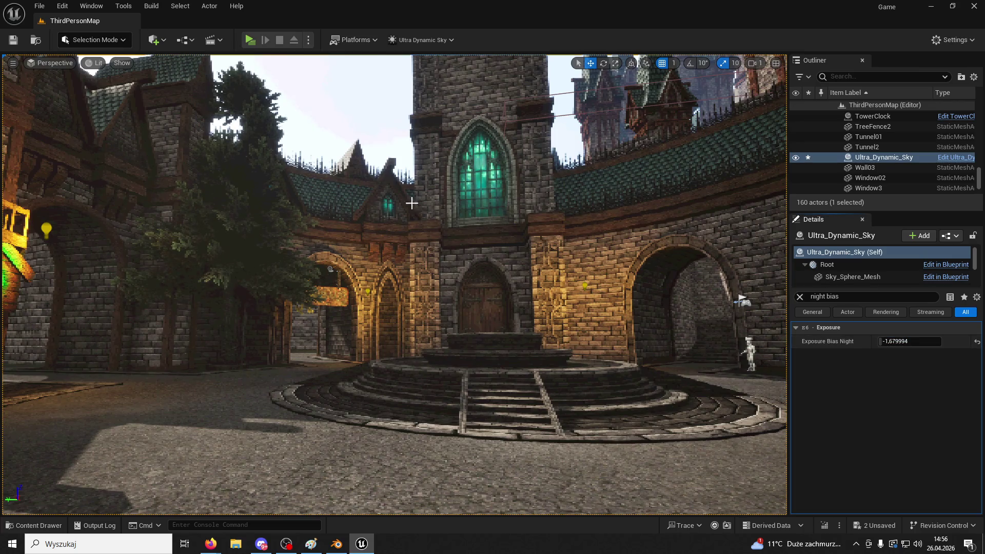
# - Filter the Details panel for 'time' to reach the Time Of Day value
pyautogui.click(800, 297)
pyautogui.write('time')
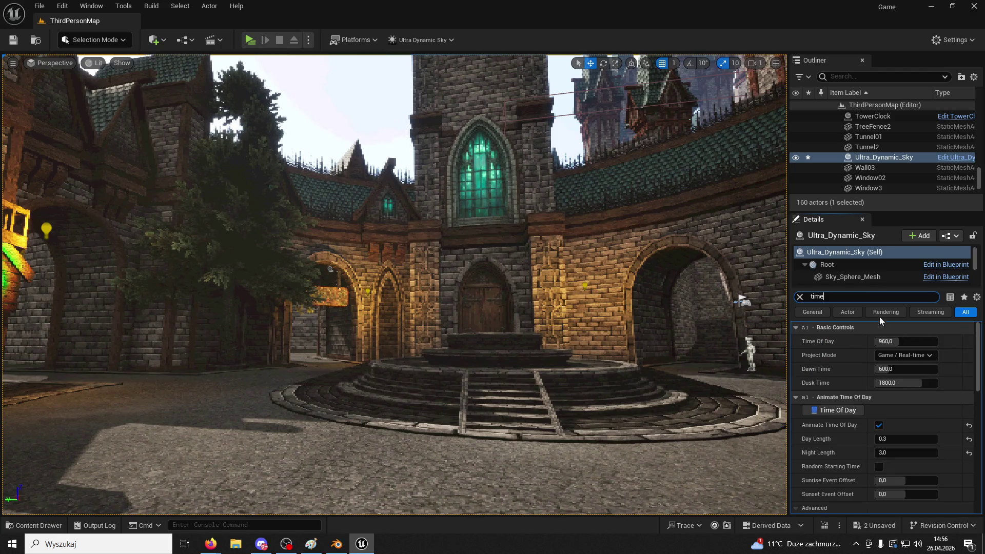
pyautogui.click(903, 342)
# - Set Time Of Day to 2400 and darken Exposure Bias Night to -2.0
pyautogui.write('2400')
pyautogui.press('Return')
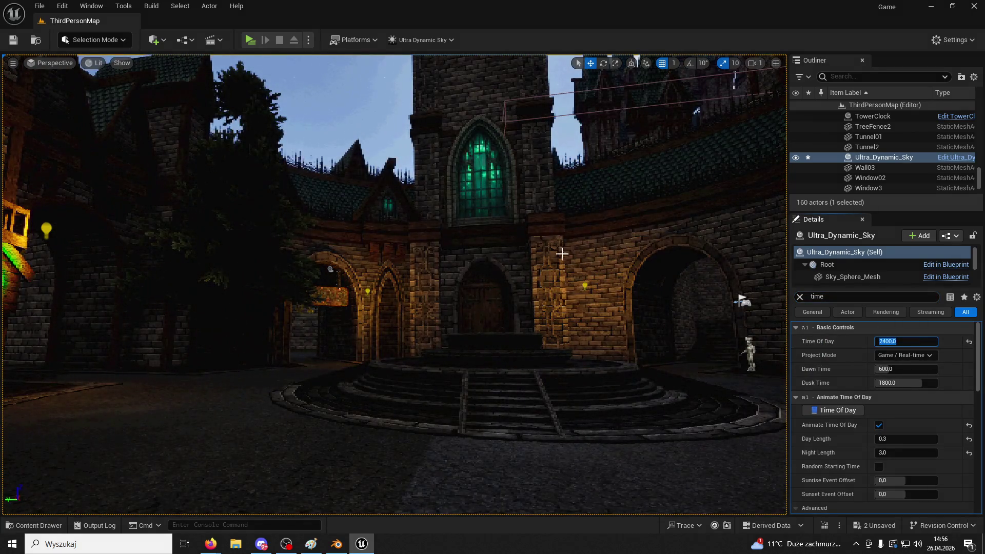
pyautogui.click(834, 297)
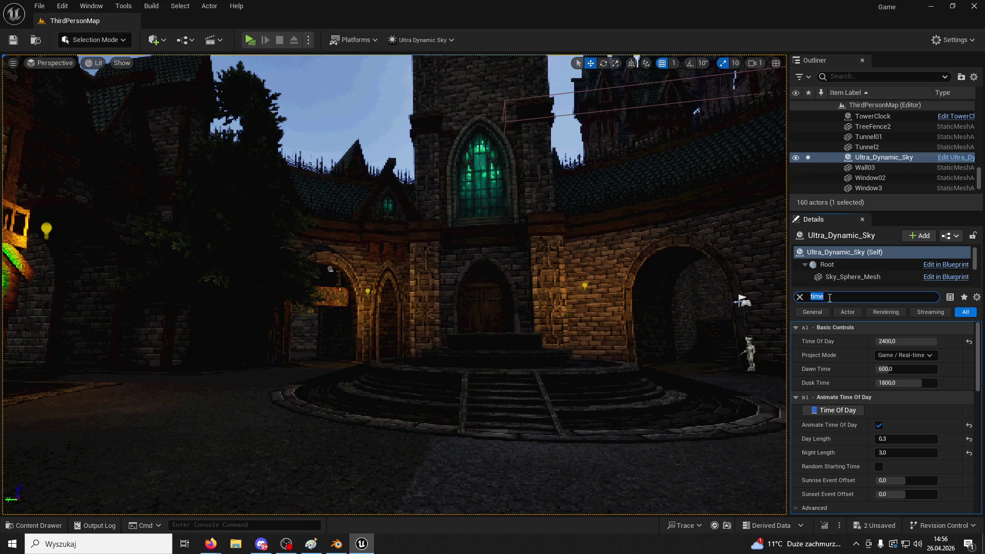
pyautogui.write('ight b')
pyautogui.click(903, 369)
pyautogui.moveTo(904, 369); pyautogui.dragTo(887, 370)
pyautogui.moveTo(510, 281)
pyautogui.mouseDown()
pyautogui.moveTo(510, 328)
pyautogui.moveTo(514, 225)
pyautogui.mouseUp()
pyautogui.moveTo(768, 260)
pyautogui.mouseDown()
pyautogui.moveTo(767, 318)
pyautogui.moveTo(772, 226)
pyautogui.mouseUp()
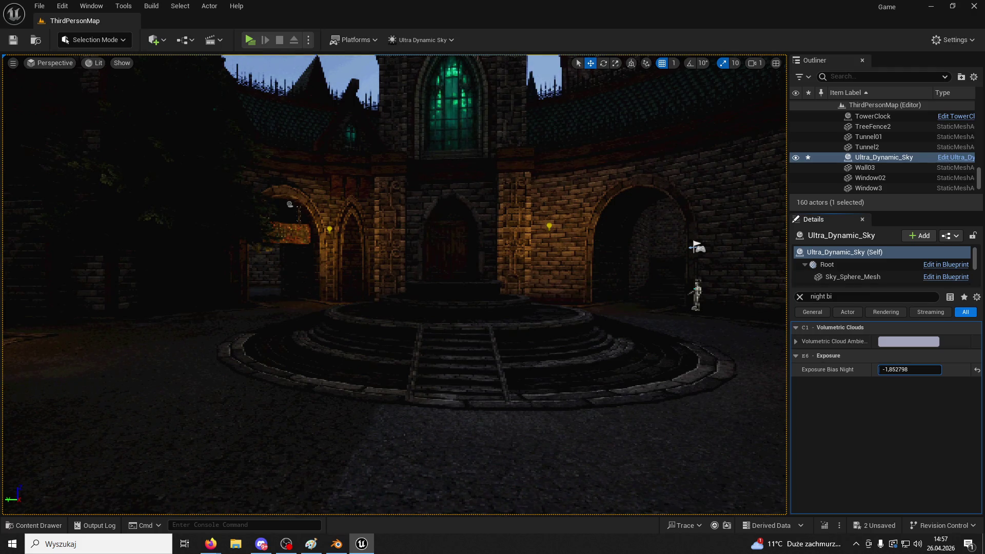
pyautogui.press('Return')
# - Try Exposure Bias Night values -1.5, -1.0, 1.2 and 3.0
pyautogui.moveTo(728, 301)
pyautogui.mouseDown()
pyautogui.moveTo(728, 210)
pyautogui.moveTo(728, 329)
pyautogui.moveTo(716, 342)
pyautogui.moveTo(716, 385)
pyautogui.mouseUp()
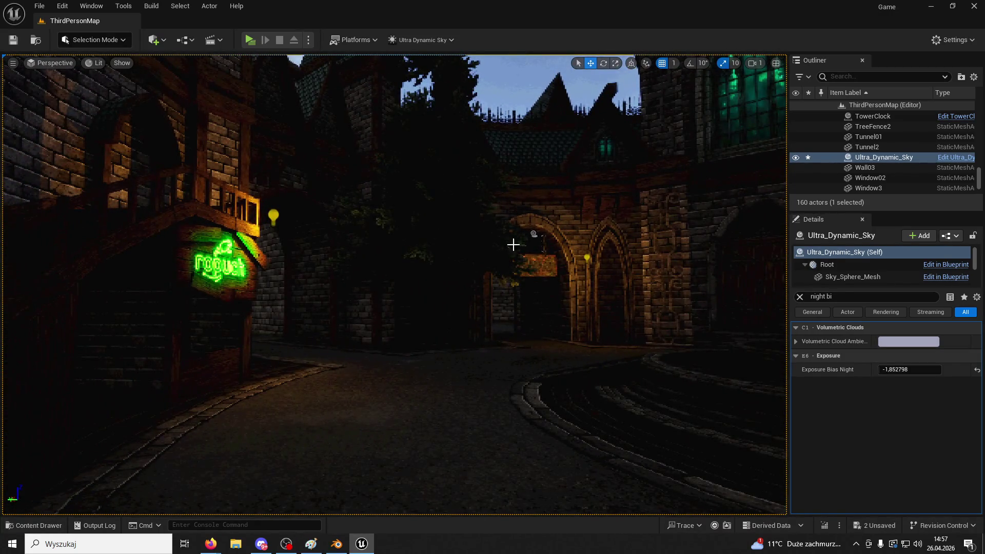
pyautogui.click(920, 369)
pyautogui.write('-2')
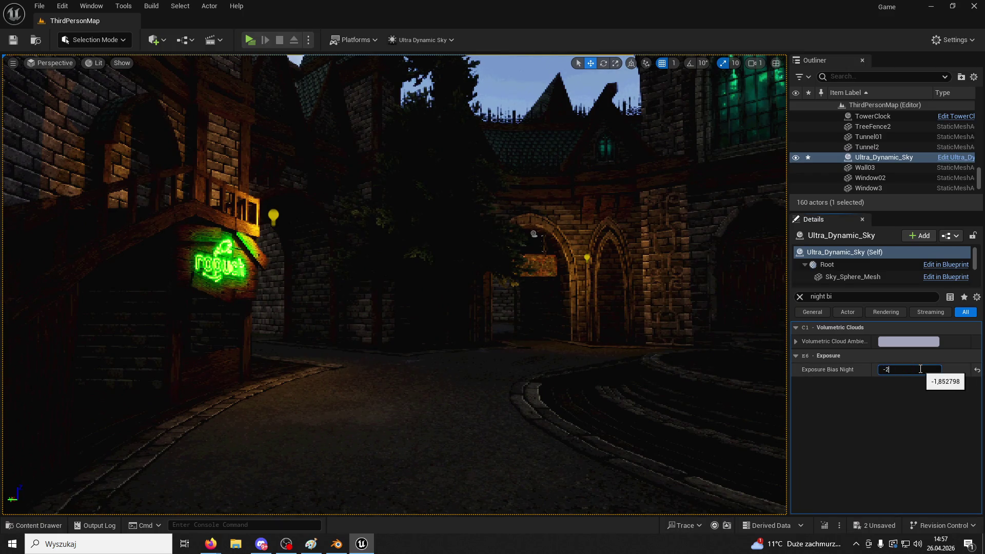
pyautogui.write('-1,5')
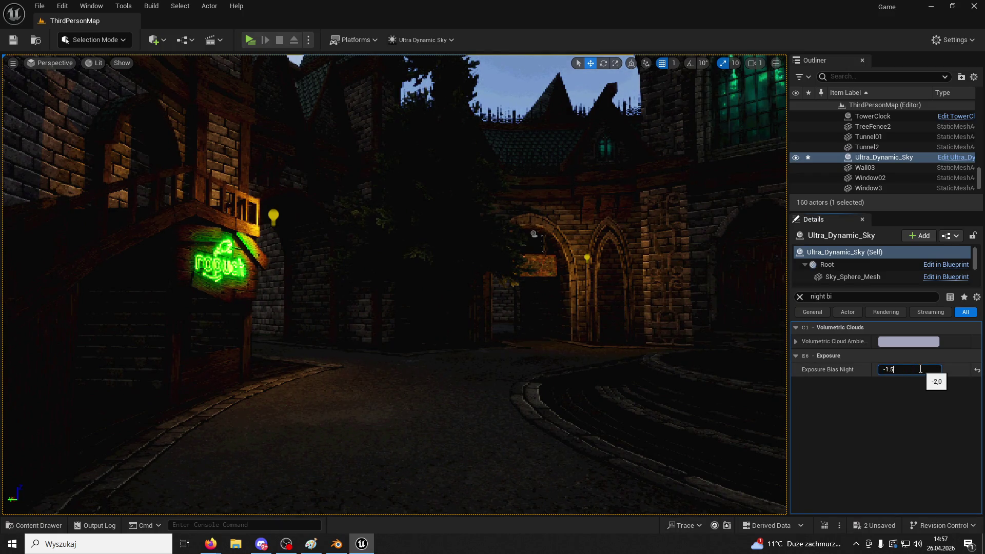
pyautogui.press('Return')
pyautogui.write('-1')
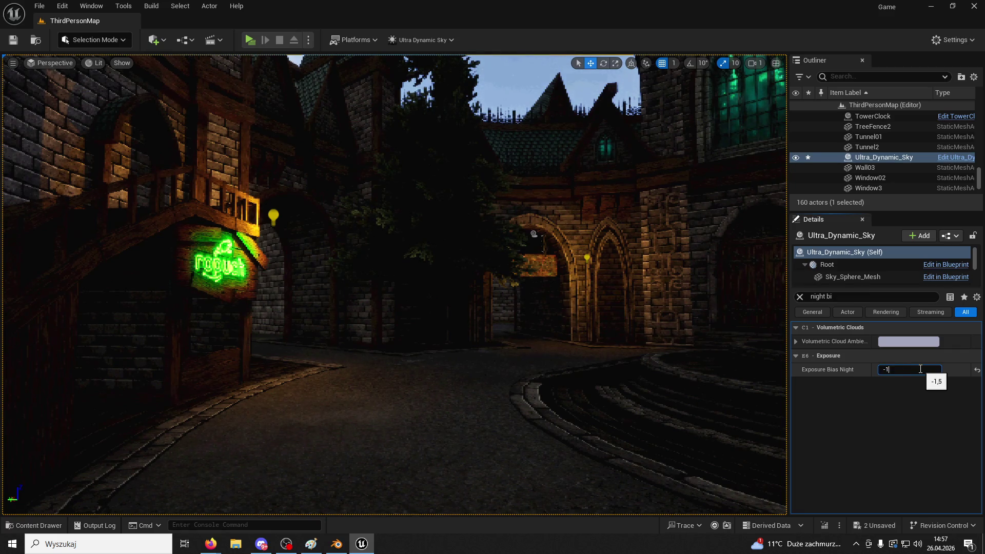
pyautogui.press('Return')
pyautogui.moveTo(674, 345)
pyautogui.mouseDown()
pyautogui.moveTo(667, 267)
pyautogui.moveTo(674, 345)
pyautogui.mouseUp()
pyautogui.click(891, 370)
pyautogui.write('1,2')
pyautogui.press('Return')
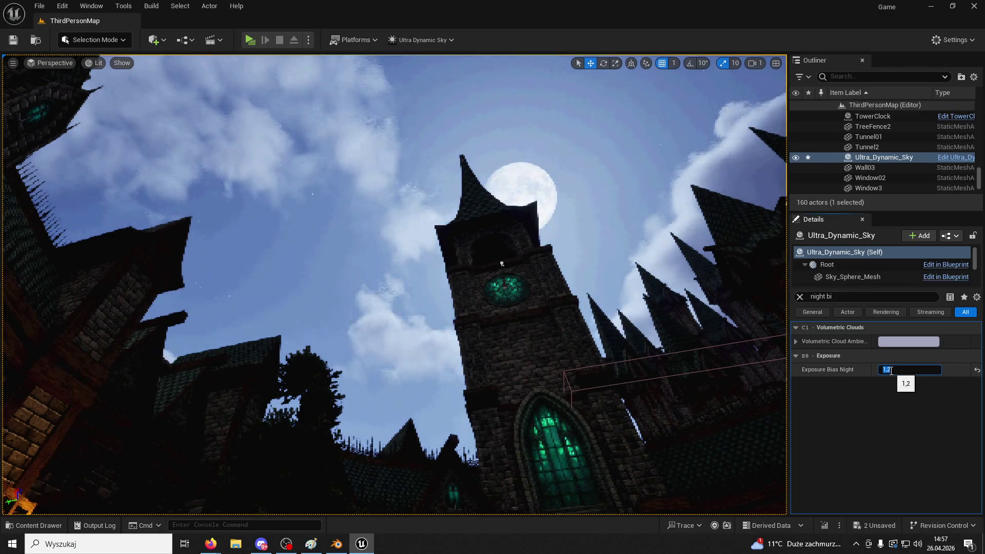
pyautogui.press('BackSpace')
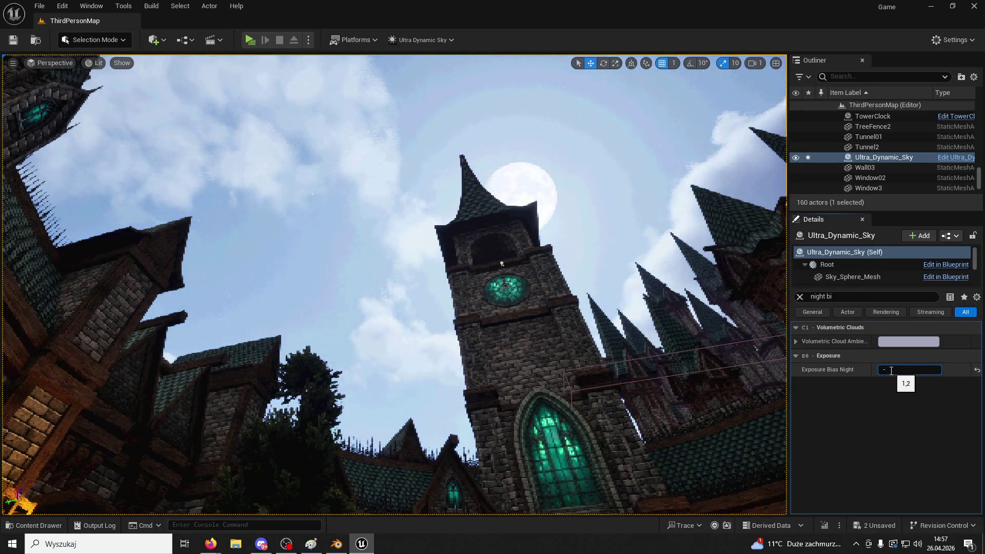
pyautogui.write('3')
pyautogui.press('Return')
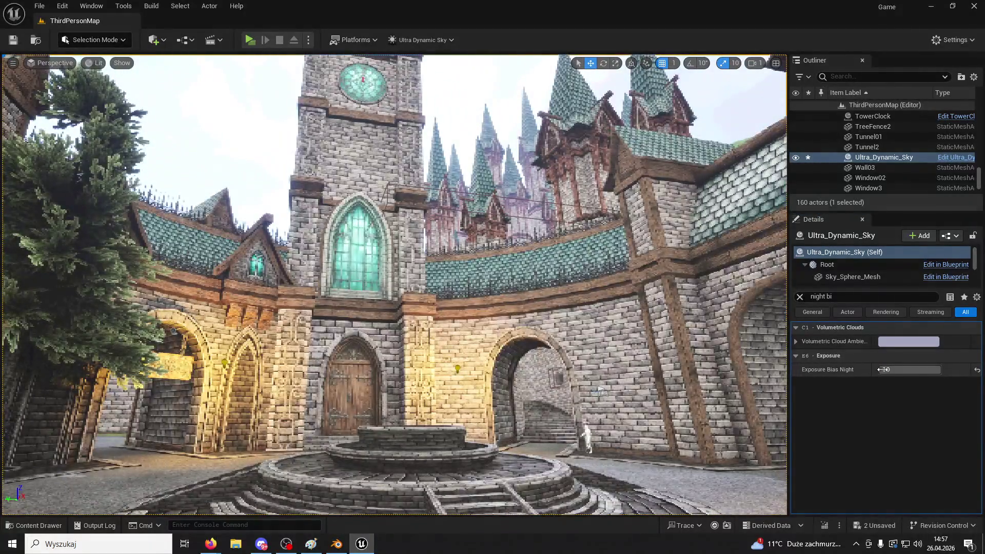
# - Try Exposure Bias Night at -1.2, -1.0 and -1.5, then settle on -3.0
pyautogui.click(886, 370)
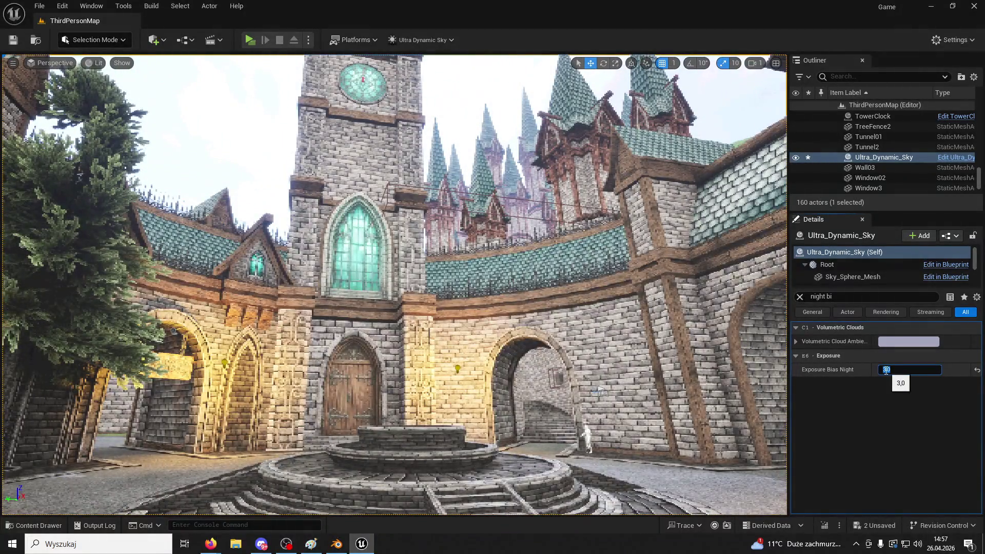
pyautogui.write('-1,2')
pyautogui.press('Return')
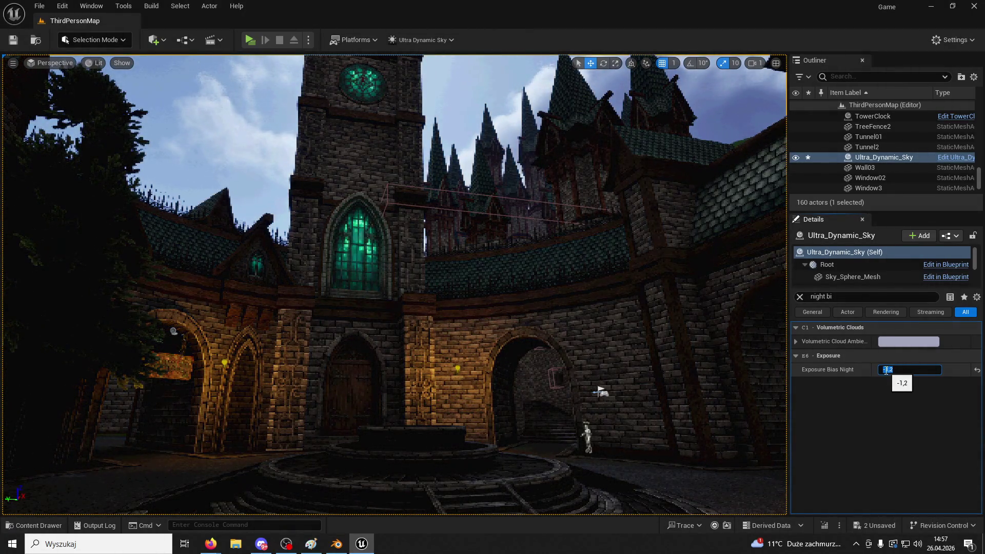
pyautogui.write('-')
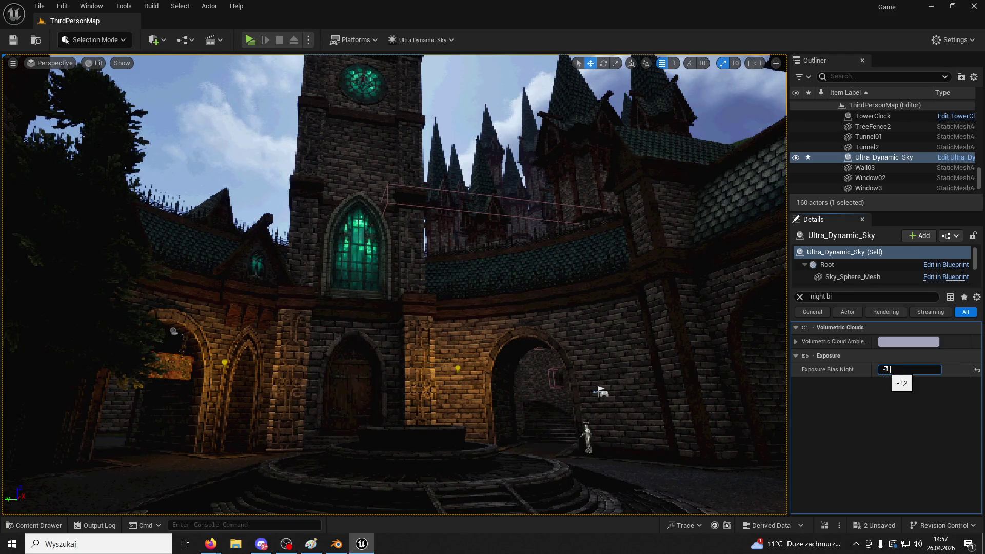
pyautogui.write('1')
pyautogui.press('Return')
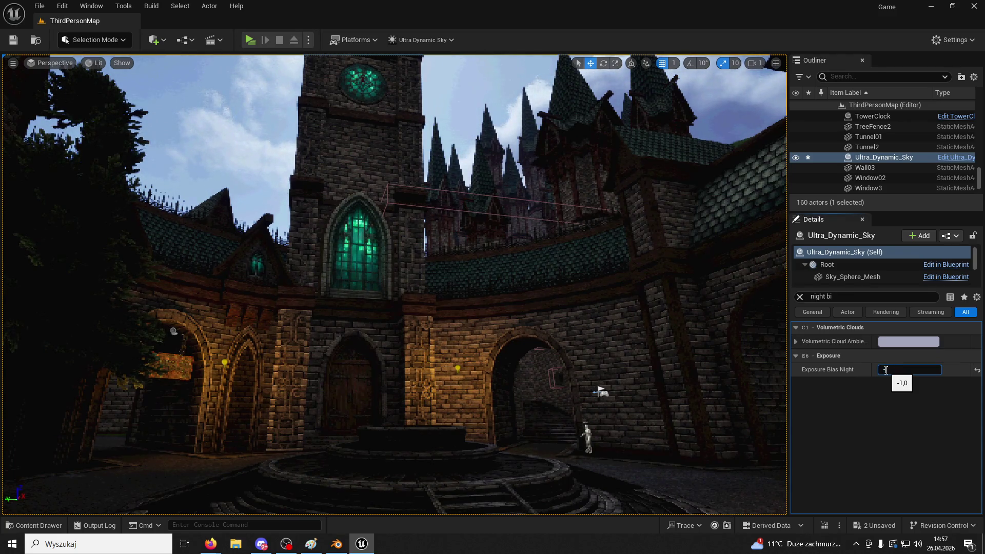
pyautogui.write('1,5')
pyautogui.press('Return')
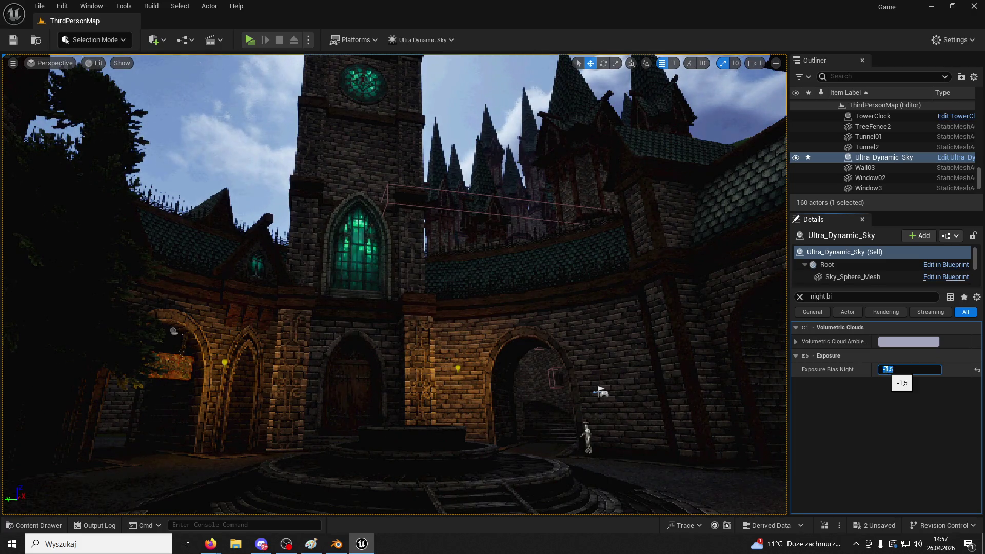
pyautogui.write('-3')
pyautogui.press('Return')
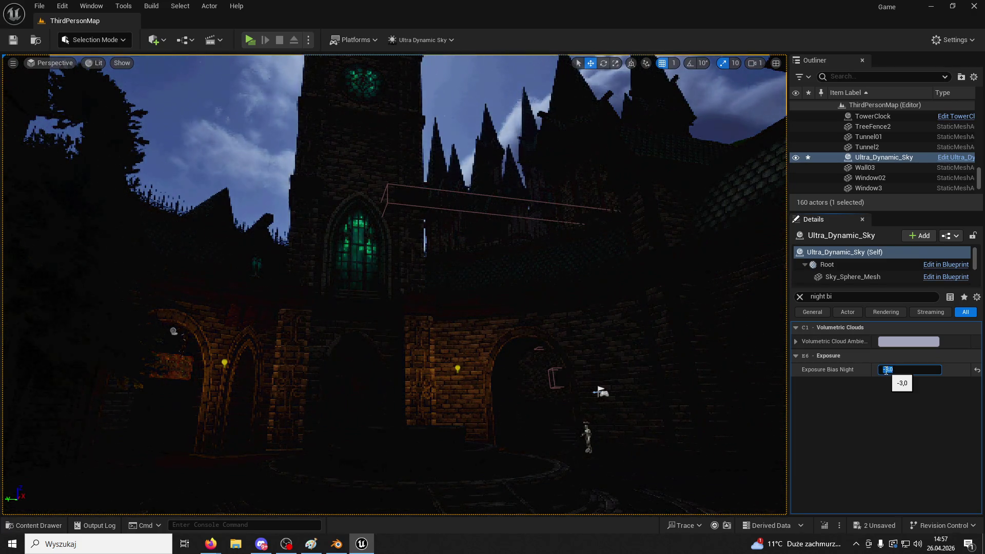
pyautogui.moveTo(688, 216); pyautogui.dragTo(405, 332)
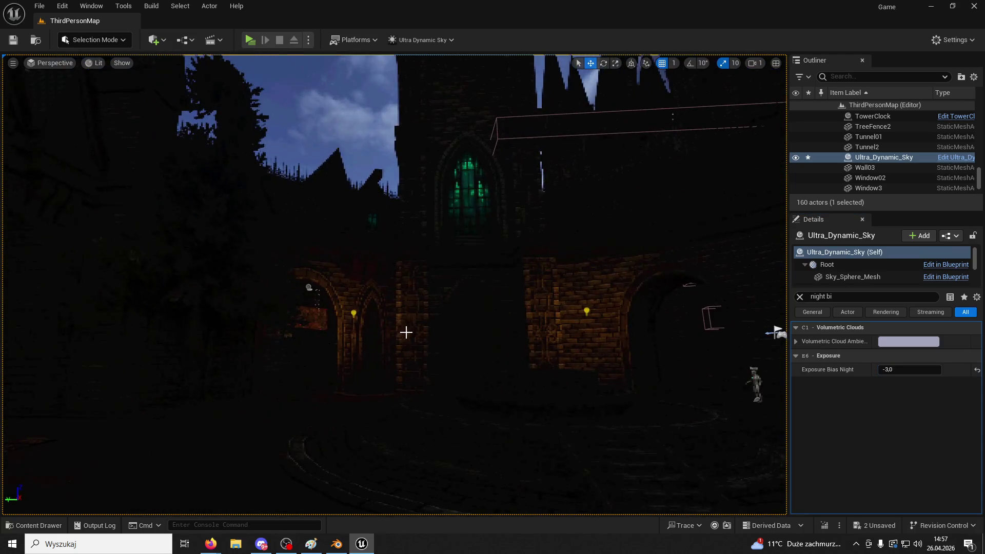
# - Delete the point lights by the arch and on the wall, including PointLight5
pyautogui.click(353, 315)
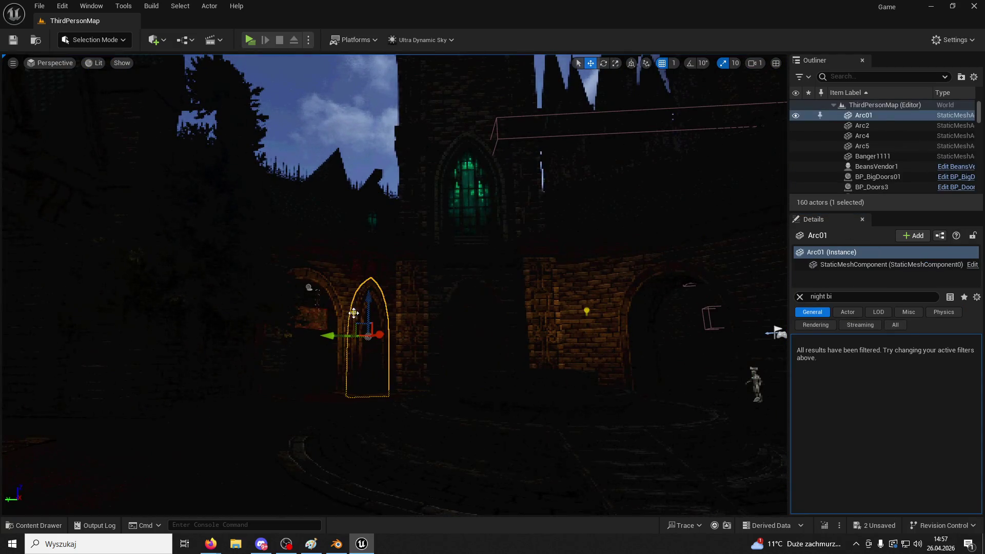
pyautogui.click(354, 314)
pyautogui.press('Delete')
pyautogui.click(583, 308)
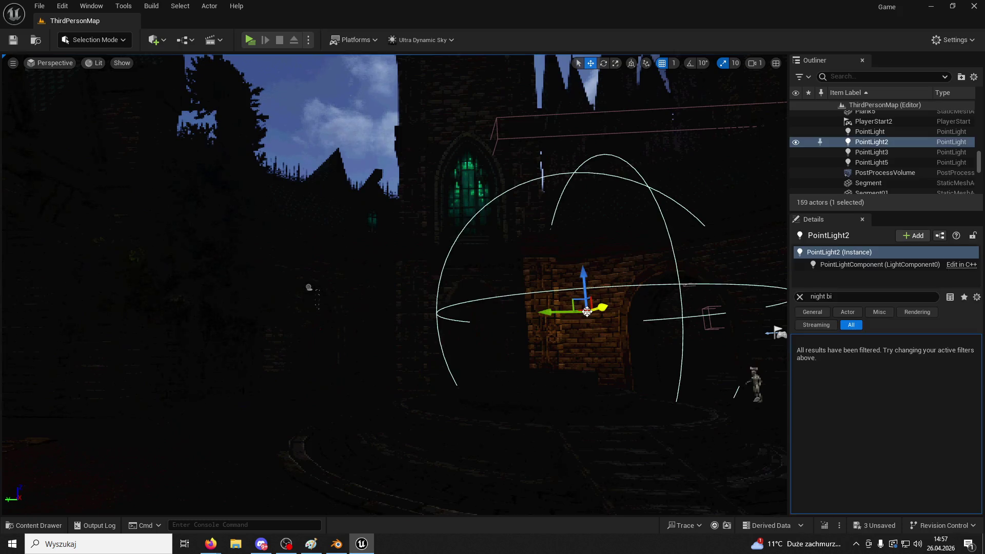
pyautogui.press('Delete')
pyautogui.moveTo(583, 308); pyautogui.dragTo(514, 318)
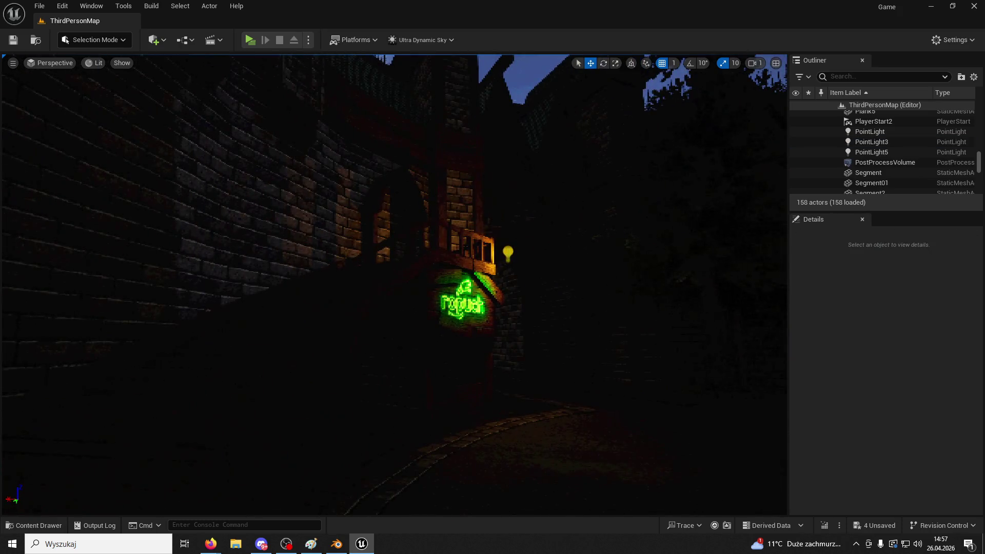
pyautogui.click(508, 253)
pyautogui.press('Delete')
pyautogui.moveTo(509, 253); pyautogui.dragTo(561, 235)
# - Set PointLight's attenuation radius to about 1620 and intensity to 160 cd, then delete it
pyautogui.click(561, 234)
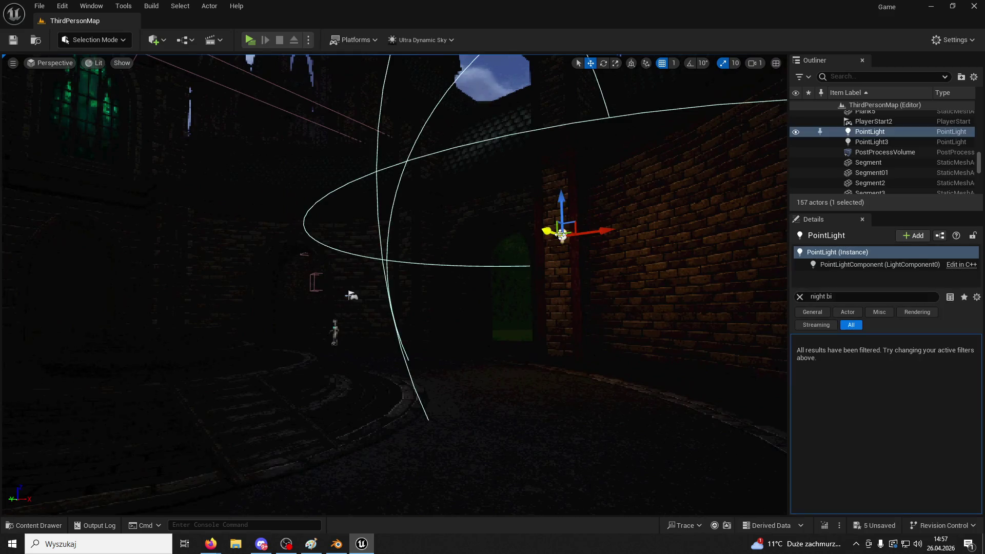
pyautogui.click(800, 297)
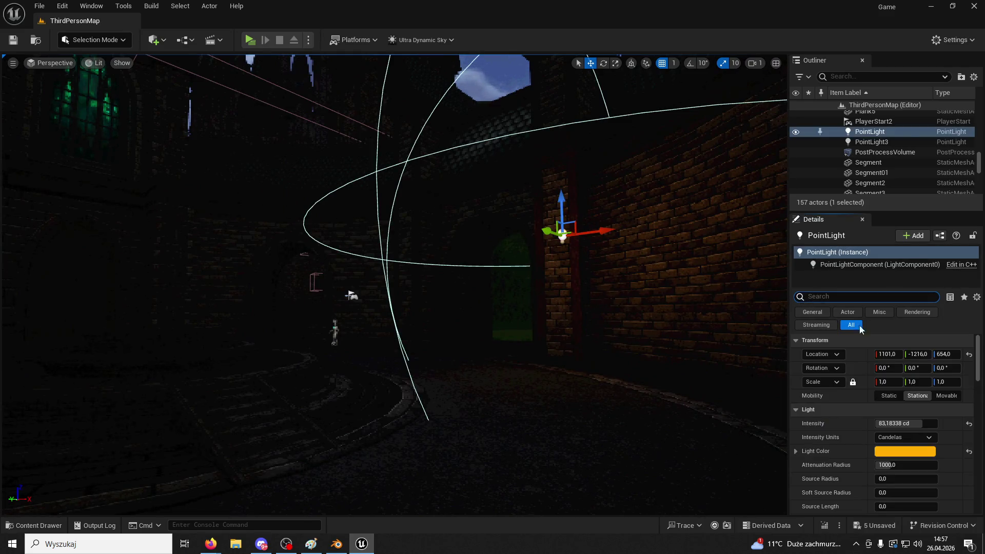
pyautogui.moveTo(896, 465)
pyautogui.mouseDown()
pyautogui.moveTo(923, 465)
pyautogui.moveTo(892, 477)
pyautogui.mouseUp()
pyautogui.click(903, 424)
pyautogui.write('160')
pyautogui.press('Return')
pyautogui.scroll(-2, 869, 478)
pyautogui.moveTo(906, 457); pyautogui.dragTo(924, 457)
pyautogui.press('Delete')
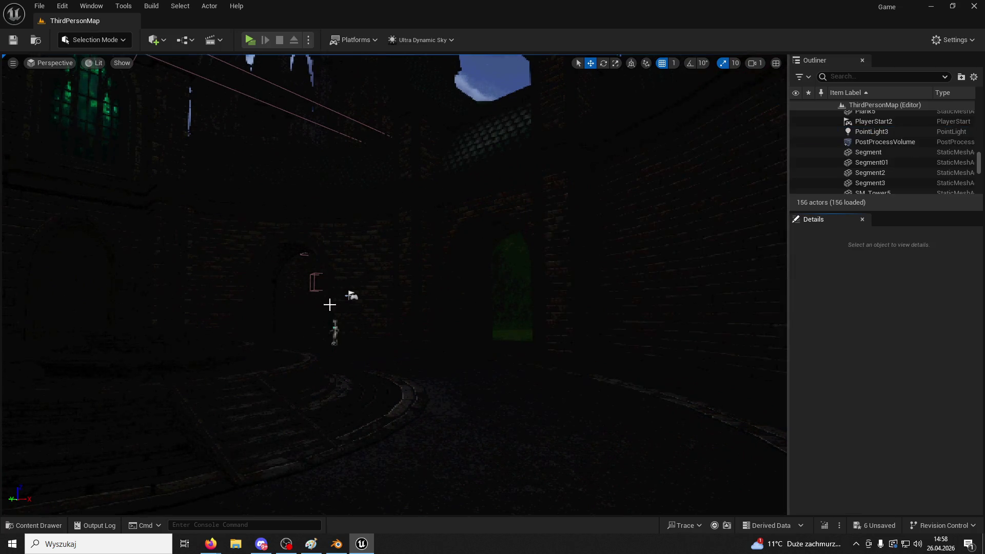
pyautogui.scroll(-10, 869, 167)
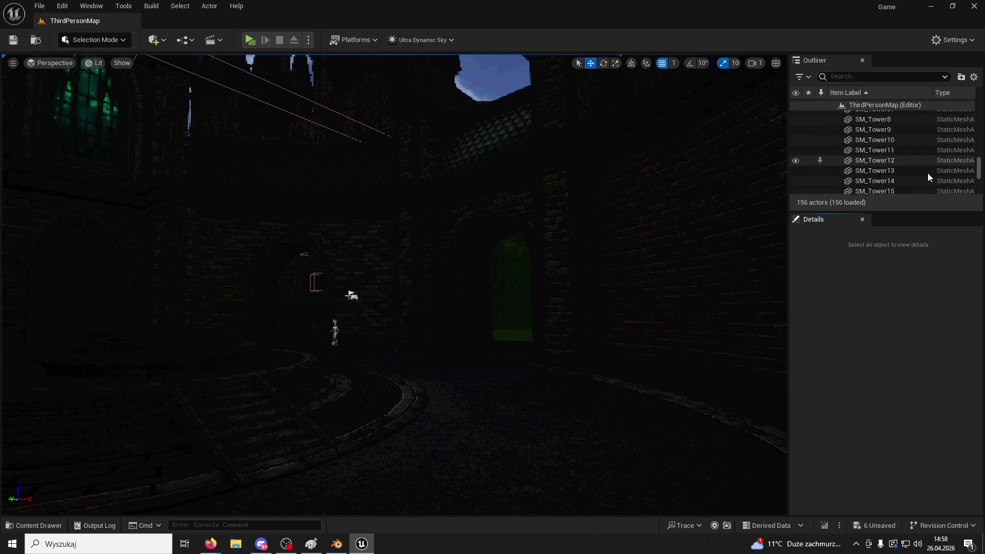
pyautogui.click(911, 179)
# - Select Ultra_Dynamic_Sky, filter for 'night bias', and set Exposure Bias Night to -1,5
pyautogui.scroll(2, 908, 177)
pyautogui.click(893, 144)
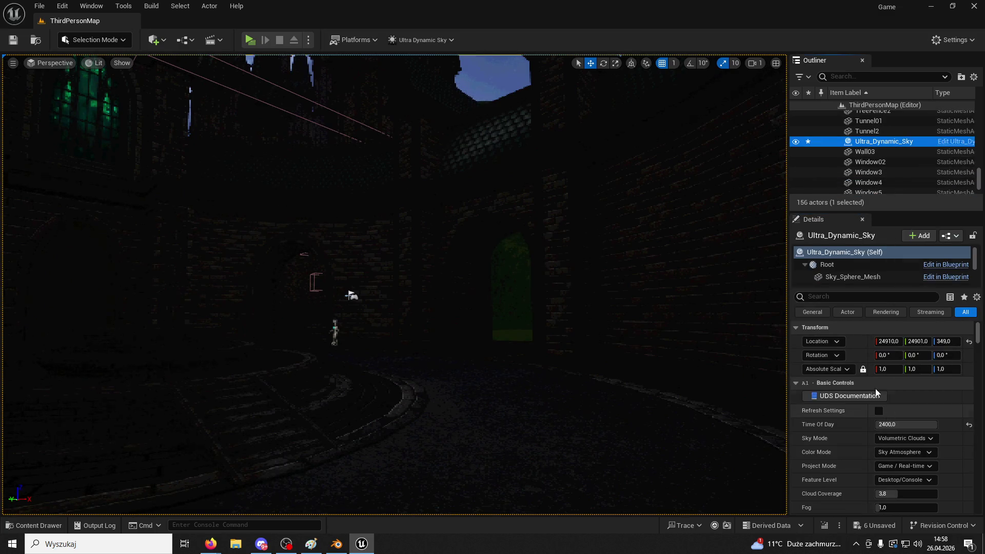
pyautogui.click(821, 297)
pyautogui.write('night')
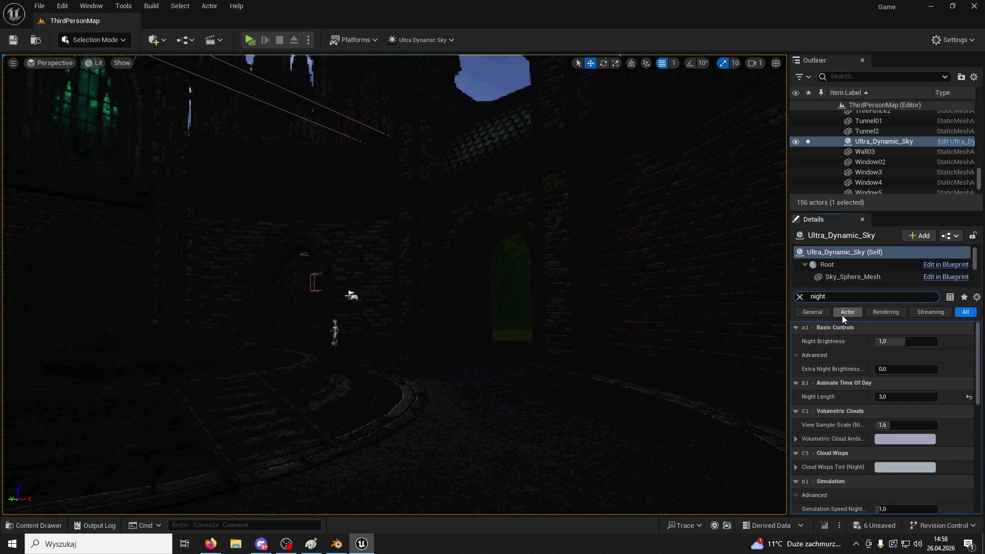
pyautogui.write(' bias')
pyautogui.click(897, 342)
pyautogui.write('-1,5')
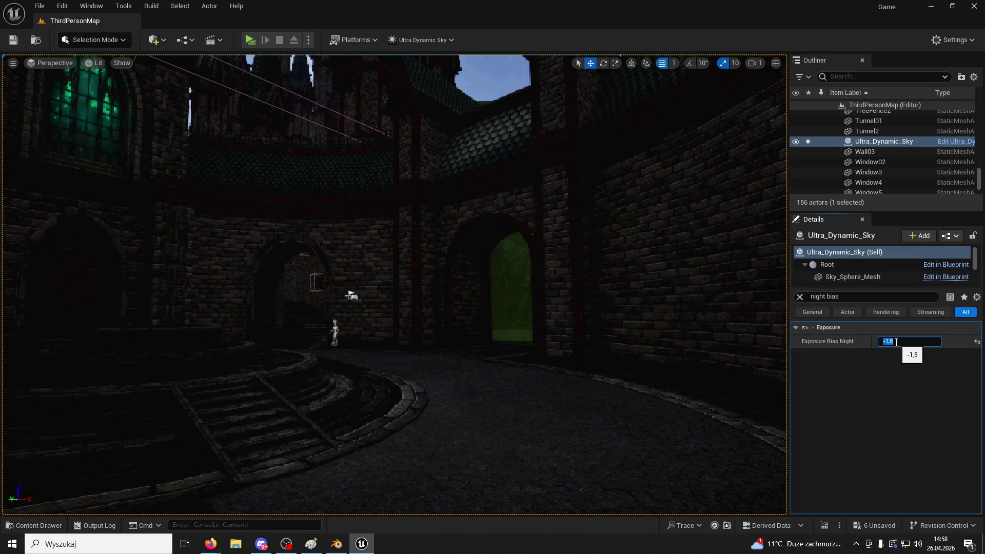
pyautogui.press('Return')
pyautogui.moveTo(607, 323); pyautogui.dragTo(477, 316)
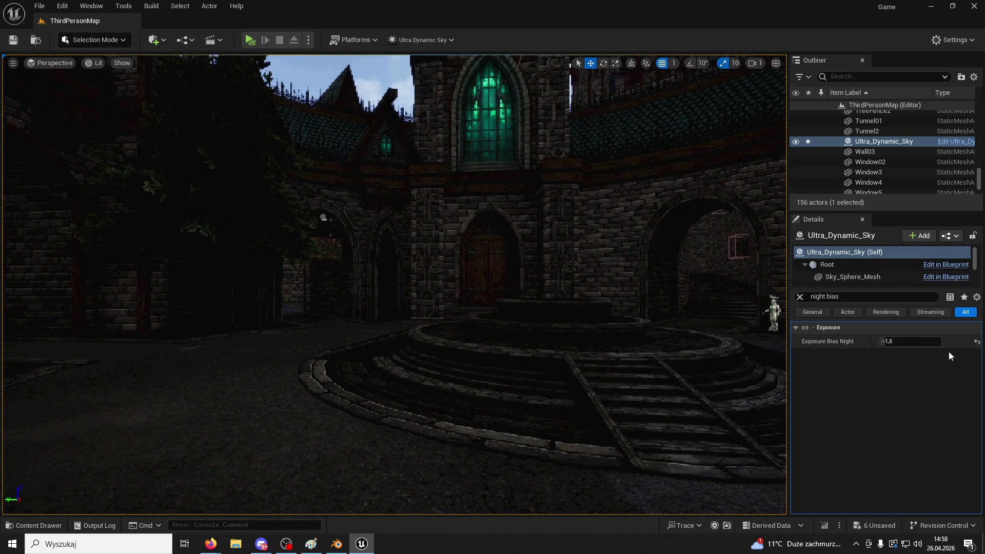
pyautogui.click(800, 296)
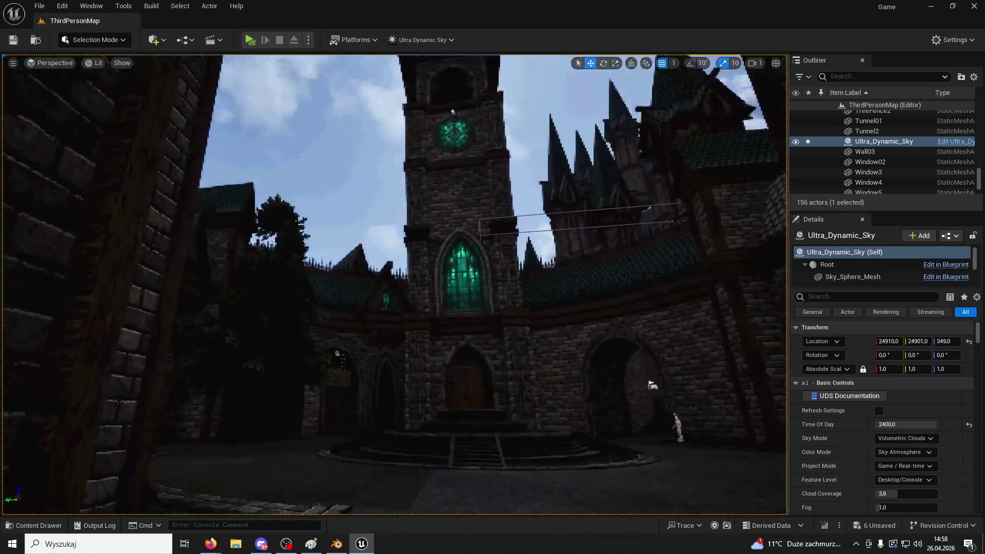
pyautogui.moveTo(633, 356)
pyautogui.mouseDown()
pyautogui.moveTo(633, 328)
pyautogui.moveTo(633, 356)
pyautogui.mouseUp()
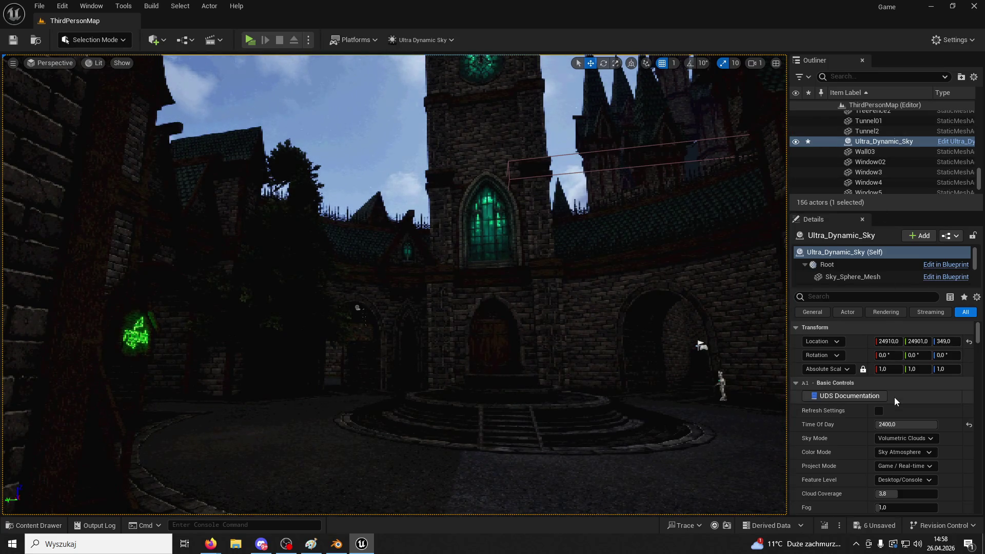
# - Filter for 'night b' and lower Night Brightness to 0, then 0,2
pyautogui.click(828, 298)
pyautogui.write('nigh')
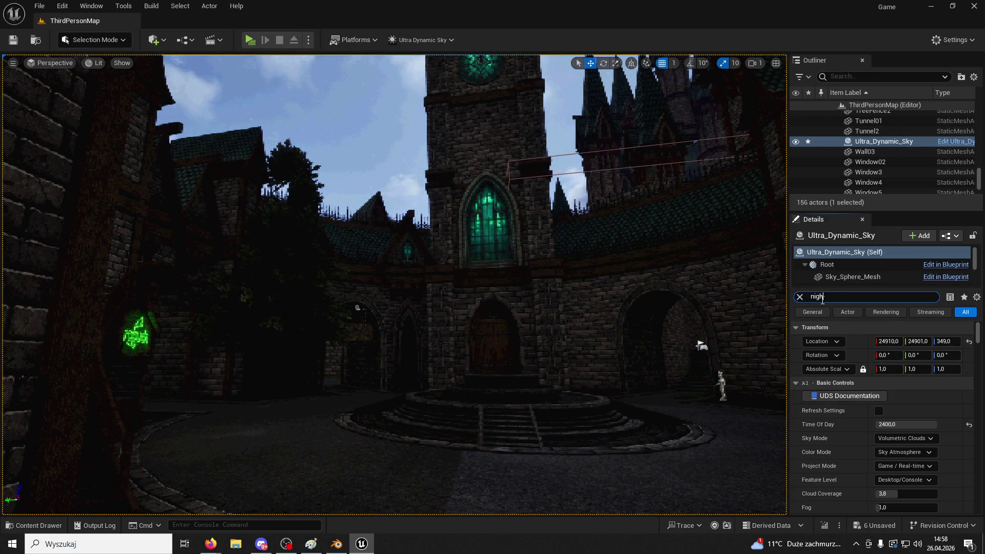
pyautogui.write('t b')
pyautogui.moveTo(893, 341)
pyautogui.mouseDown()
pyautogui.moveTo(880, 341)
pyautogui.moveTo(917, 344)
pyautogui.mouseUp()
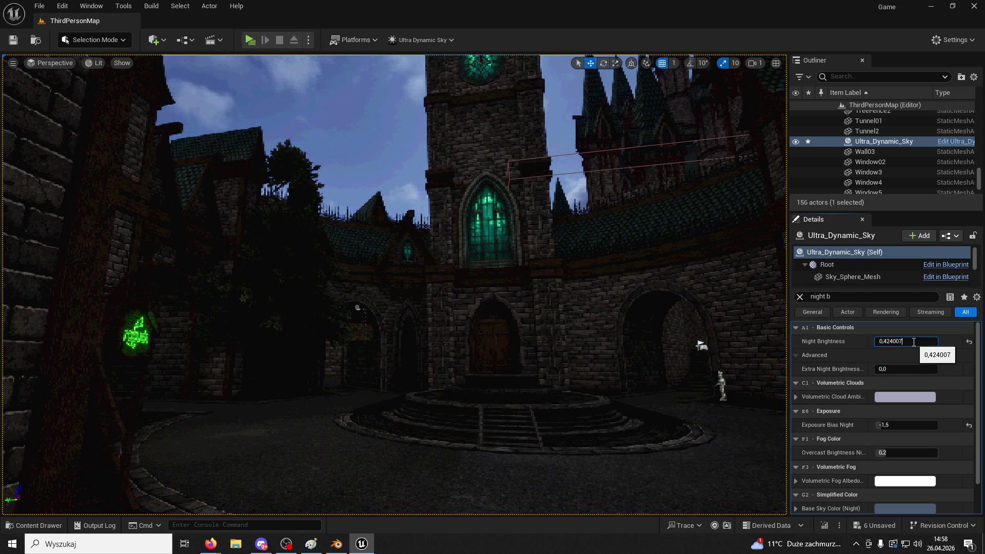
pyautogui.write('0')
pyautogui.press('Return')
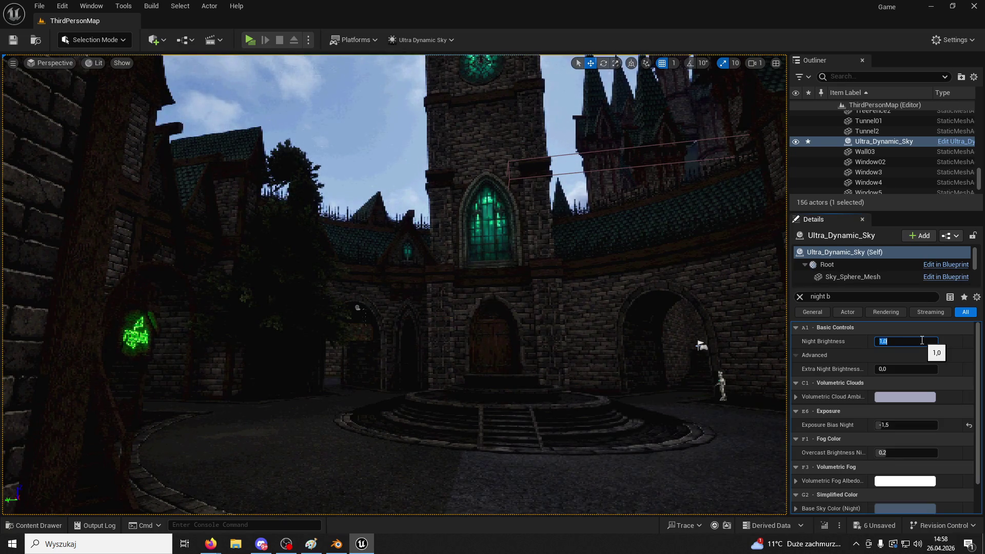
pyautogui.write('0,2')
pyautogui.press('Return')
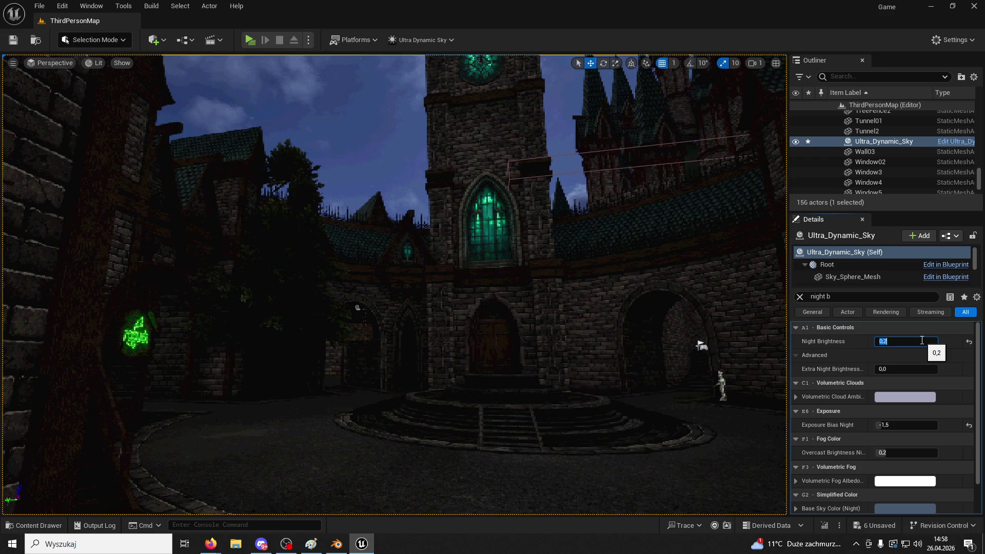
# - Try dimmer Night Brightness values of 0,1 and 0,05
pyautogui.moveTo(355, 230); pyautogui.dragTo(383, 238)
pyautogui.click(904, 341)
pyautogui.write('0,1')
pyautogui.press('Return')
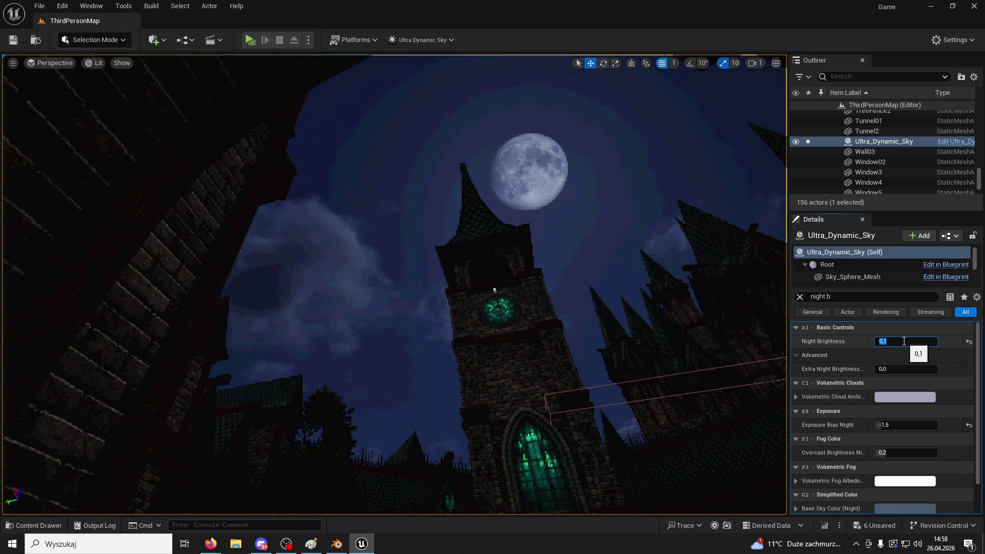
pyautogui.moveTo(390, 256)
pyautogui.mouseDown()
pyautogui.moveTo(395, 329)
pyautogui.moveTo(395, 308)
pyautogui.moveTo(410, 313)
pyautogui.mouseUp()
pyautogui.click(895, 340)
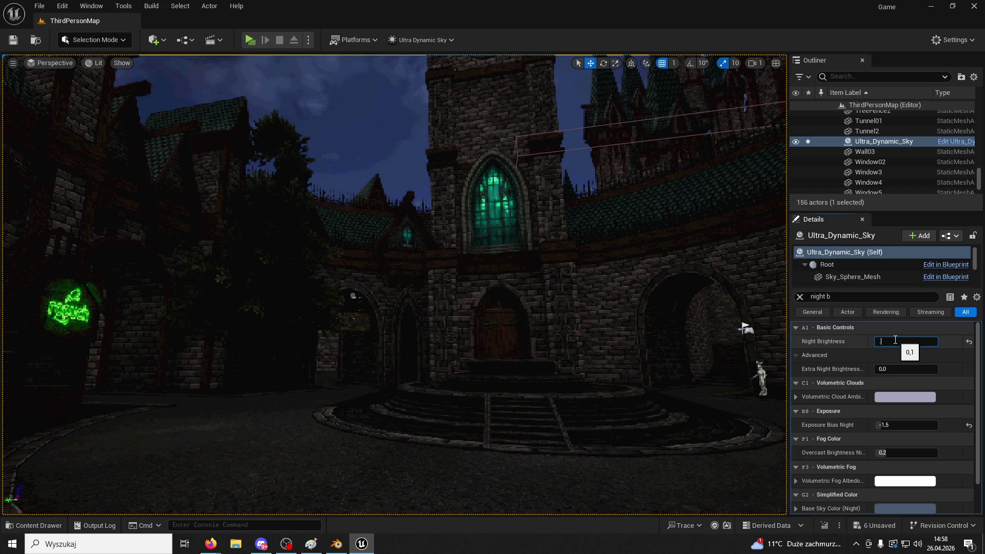
pyautogui.write('05')
pyautogui.press('Return')
# - Try Night Brightness 1,0, then settle on 0,2
pyautogui.moveTo(748, 195); pyautogui.dragTo(749, 113)
pyautogui.moveTo(626, 246); pyautogui.dragTo(627, 259)
pyautogui.click(891, 341)
pyautogui.write('1')
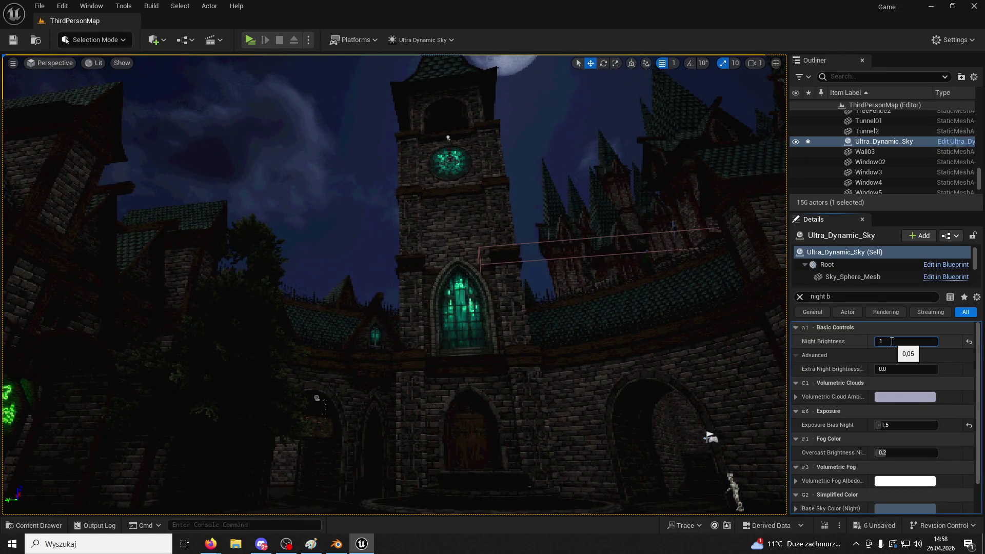
pyautogui.press('Return')
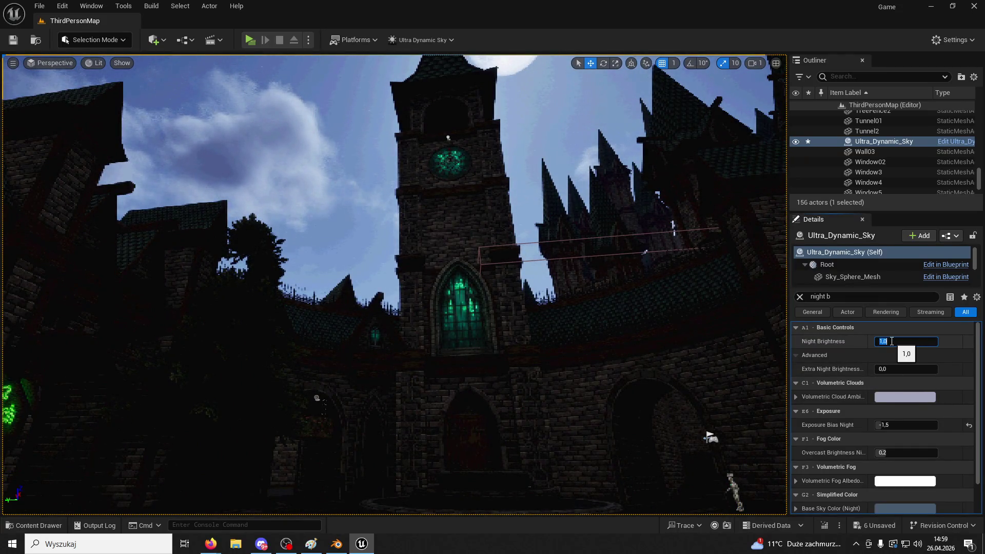
pyautogui.write('0,2')
pyautogui.press('Return')
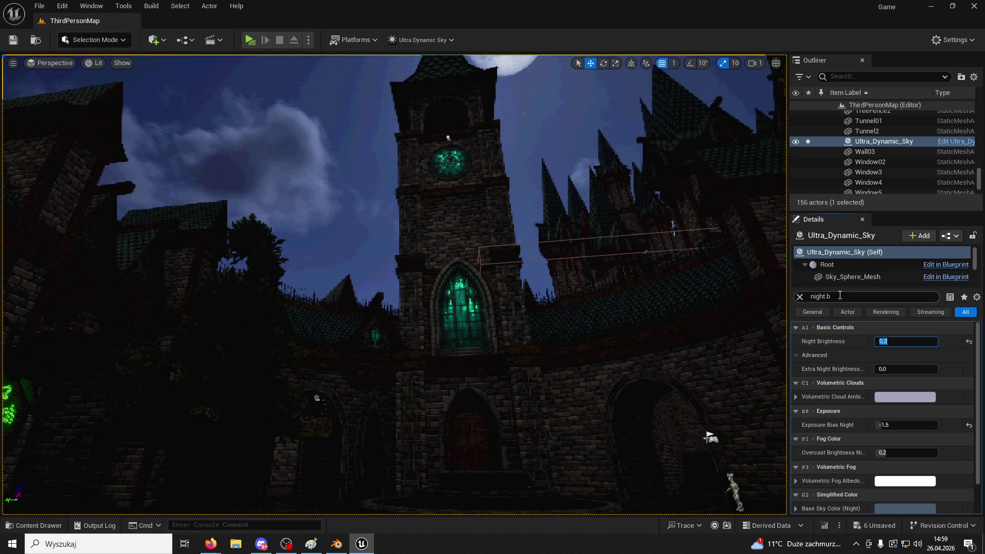
# - Set Exposure Bias Night to -2,0 then -1,2, and Night Brightness to 0,1
pyautogui.click(886, 424)
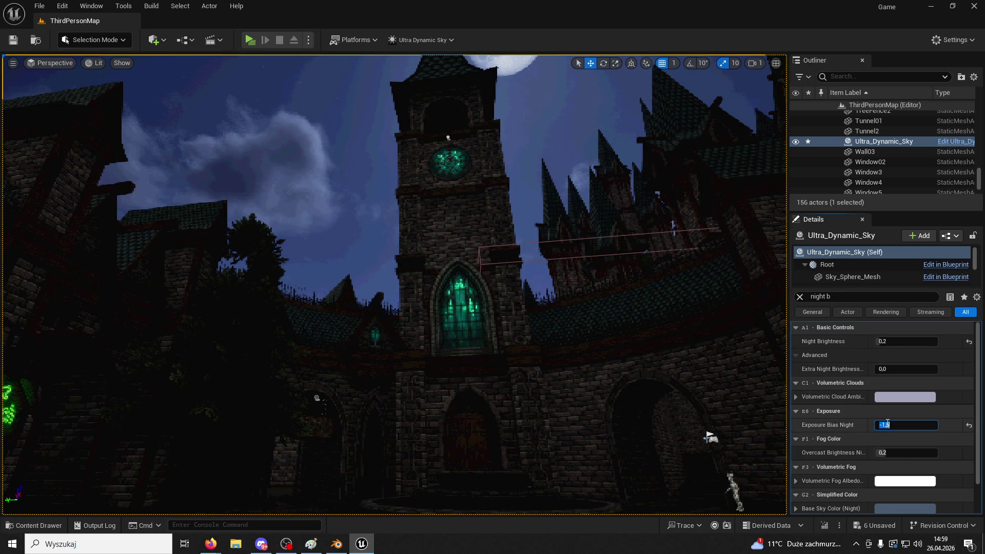
pyautogui.write('-2')
pyautogui.press('Return')
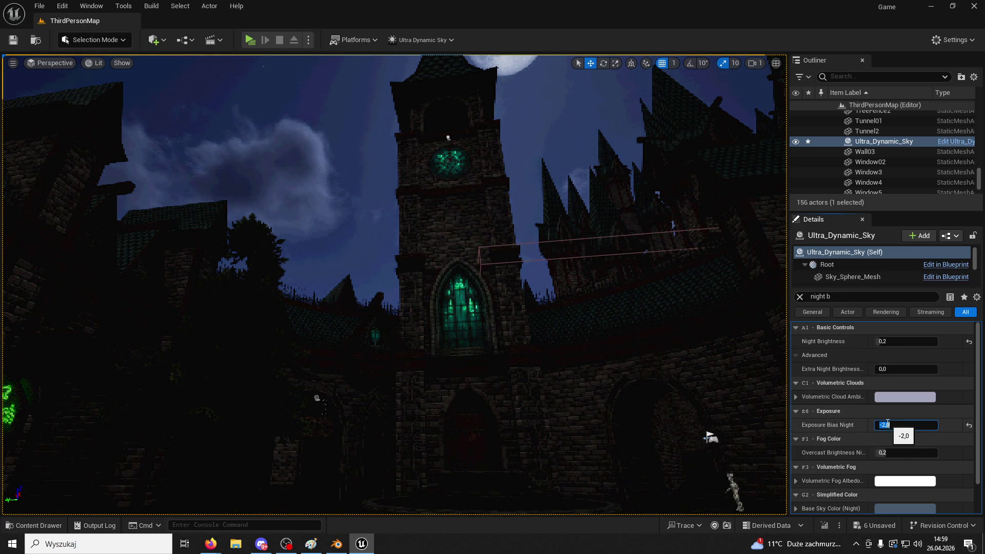
pyautogui.write(',2')
pyautogui.press('Return')
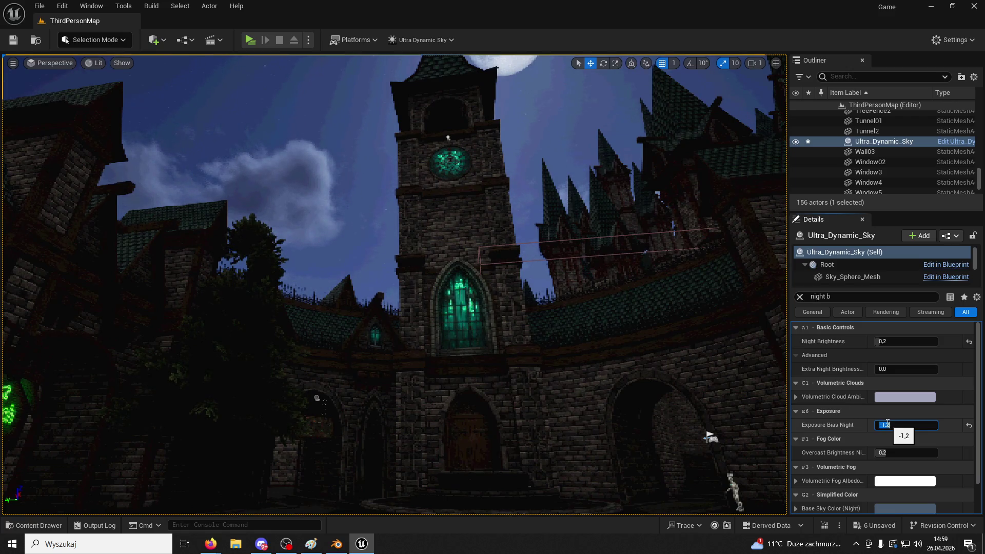
pyautogui.click(886, 341)
pyautogui.write('0,1')
pyautogui.press('Return')
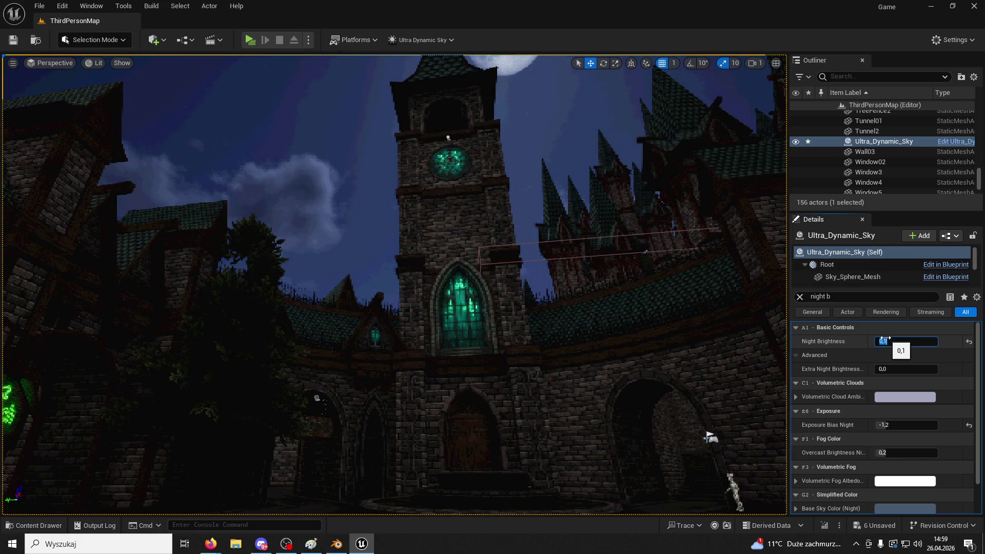
# - Raise Extra Night Brightness to about 3,74 and fly through the tunnel into the courtyard
pyautogui.click(886, 370)
pyautogui.moveTo(892, 372); pyautogui.dragTo(919, 372)
pyautogui.hotkey('alt', 'Tab')
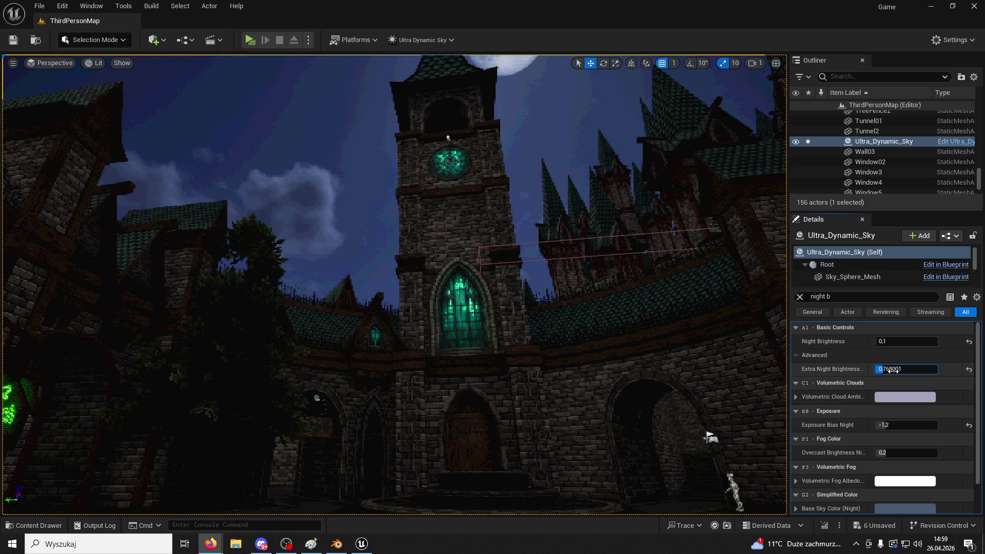
pyautogui.moveTo(891, 370); pyautogui.dragTo(921, 370)
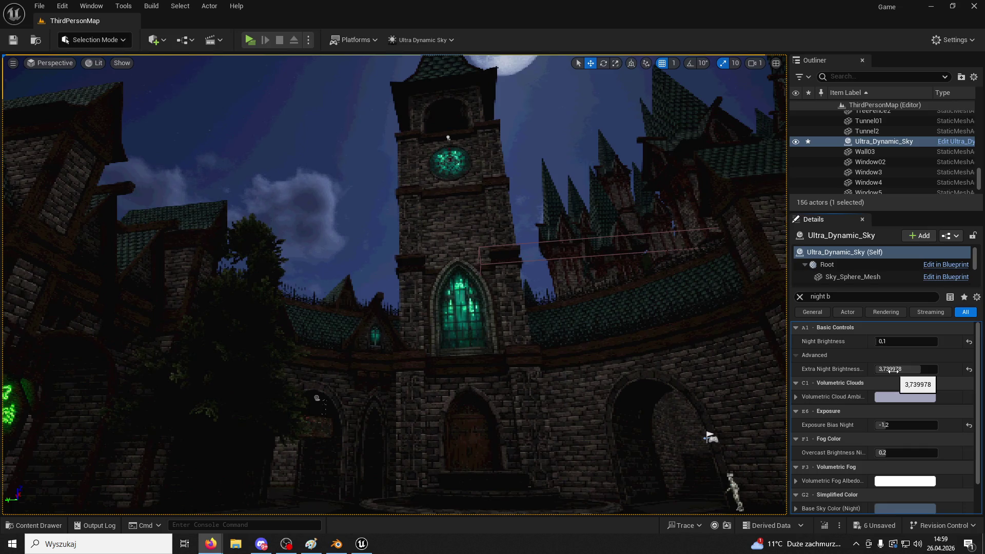
pyautogui.moveTo(710, 367); pyautogui.dragTo(677, 333)
pyautogui.moveTo(680, 155); pyautogui.dragTo(554, 352)
# - Undo back to 160 actors with the point lights restored, Night Brightness 1,0, Exposure Bias Night 3,0
pyautogui.hotkey('ctrl', 'z')
pyautogui.hotkey('ctrl', 'z')
pyautogui.hotkey('ctrl', 'z')
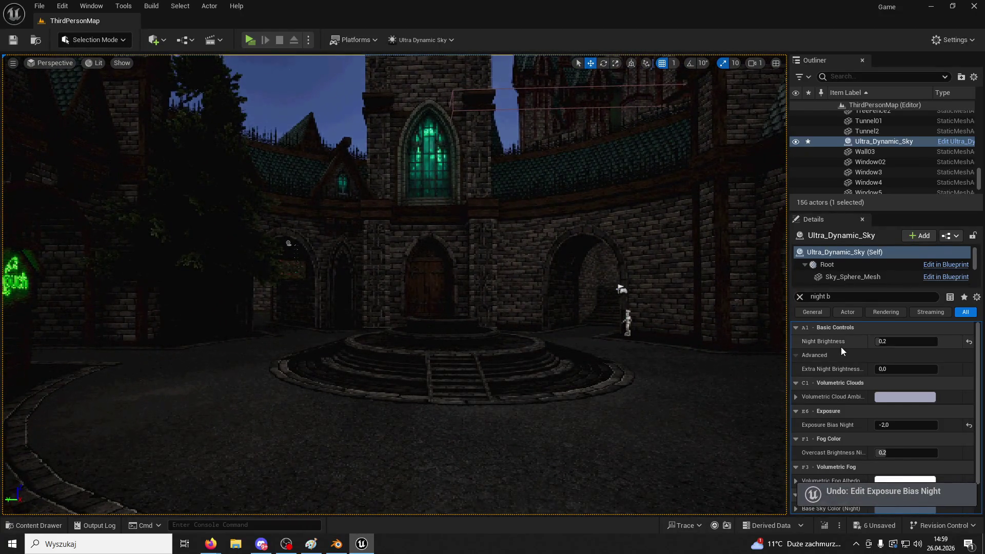
pyautogui.hotkey('ctrl', 'z')
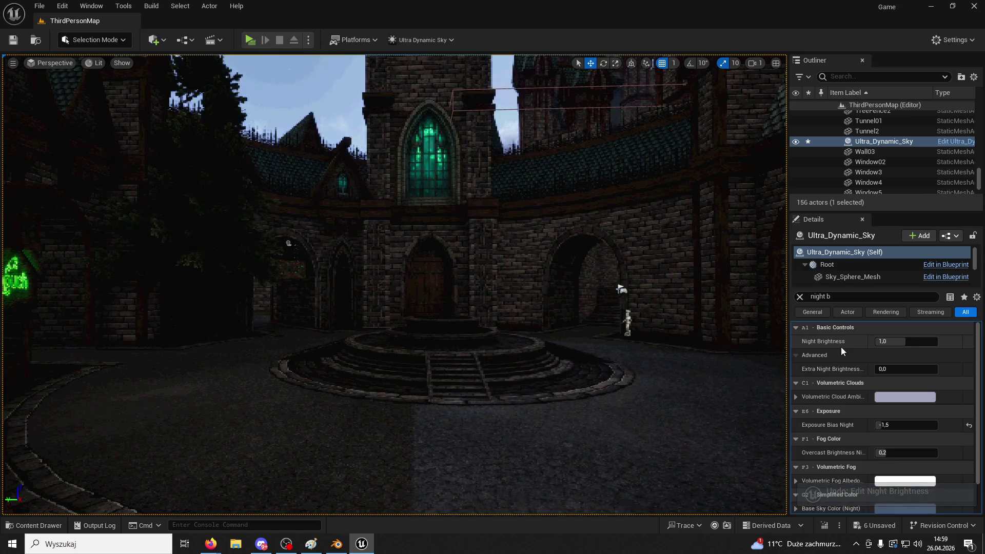
pyautogui.hotkey('ctrl', 'z')
pyautogui.hotkey('ctrl', 'z')
pyautogui.hotkey('ctrl', 'z')
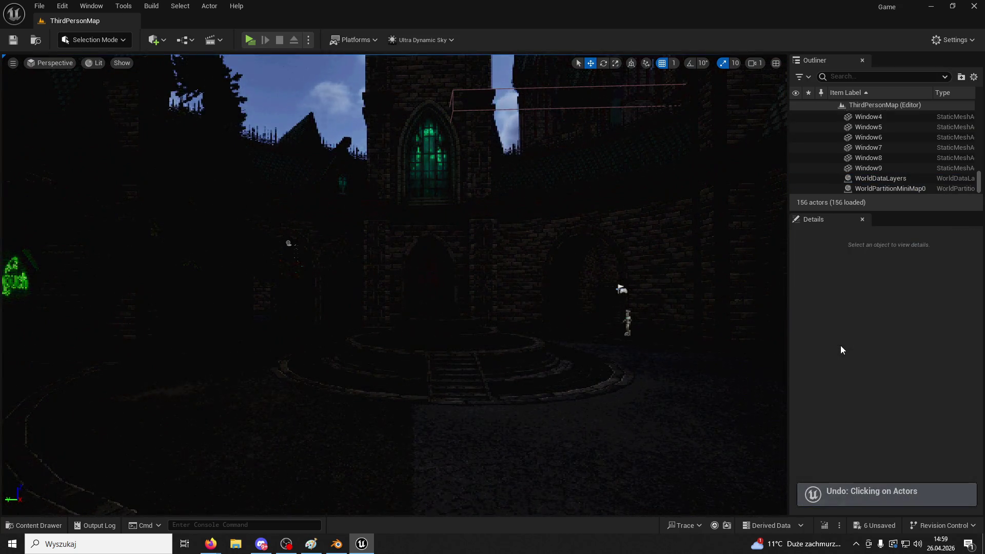
pyautogui.moveTo(513, 308); pyautogui.dragTo(513, 220)
pyautogui.moveTo(628, 287); pyautogui.dragTo(628, 321)
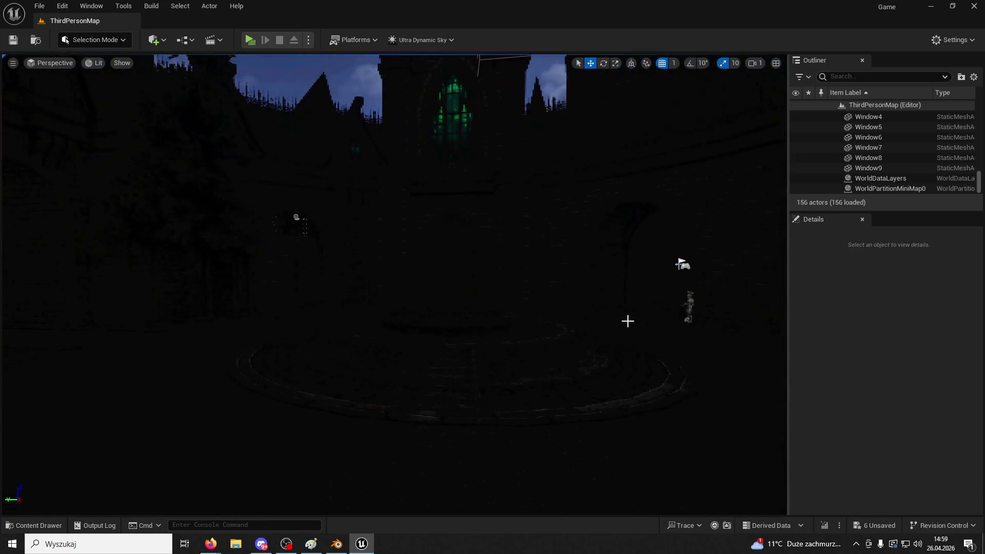
pyautogui.click(628, 322)
pyautogui.hotkey('ctrl', 'z')
pyautogui.hotkey('ctrl', 'z')
pyautogui.hotkey('ctrl', 'z')
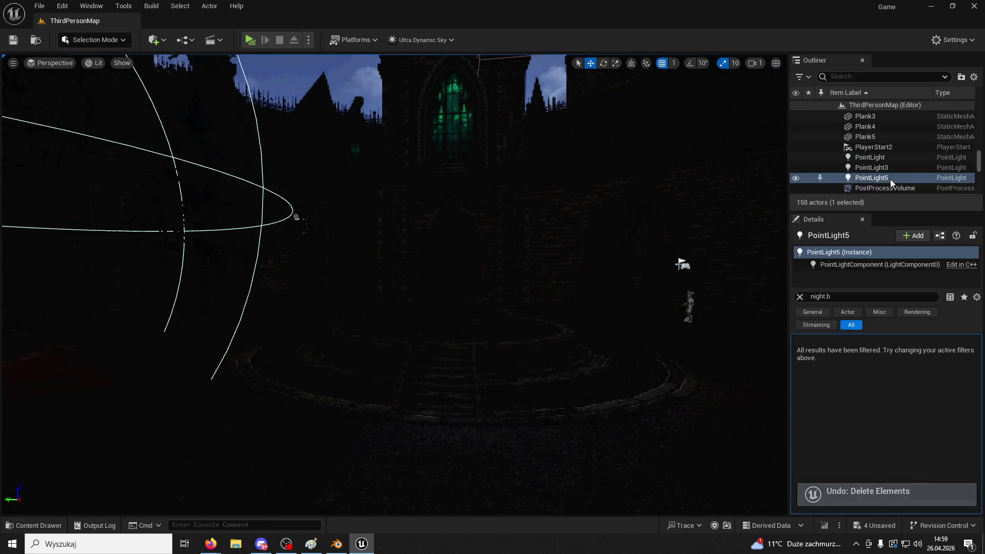
pyautogui.hotkey('ctrl', 'z')
pyautogui.hotkey('ctrl', 'z')
pyautogui.hotkey('ctrl', 'z')
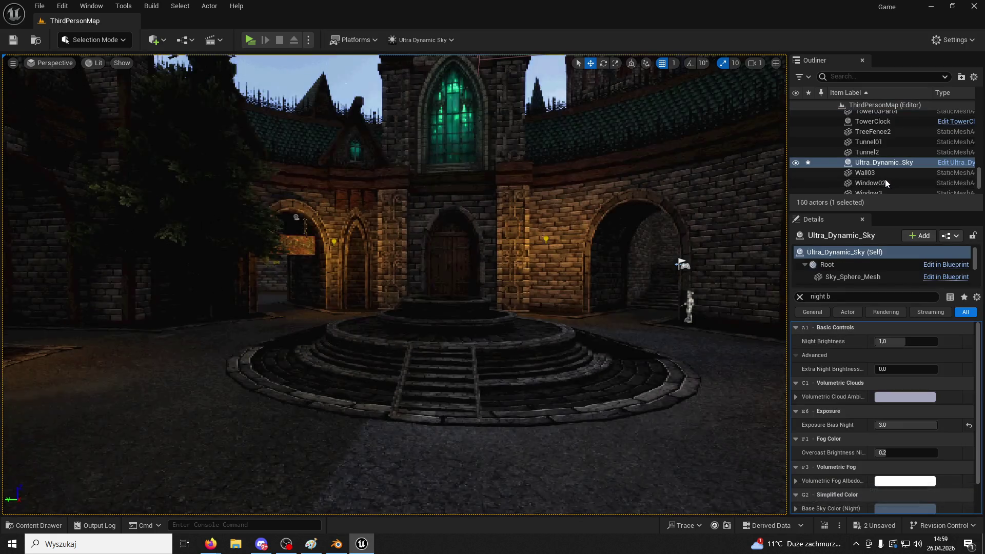
# - Set Exposure Bias Night to -1,8 and drag Night Brightness down to about 0,32
pyautogui.hotkey('ctrl', 'z')
pyautogui.moveTo(640, 211)
pyautogui.mouseDown()
pyautogui.moveTo(640, 170)
pyautogui.moveTo(539, 154)
pyautogui.mouseUp()
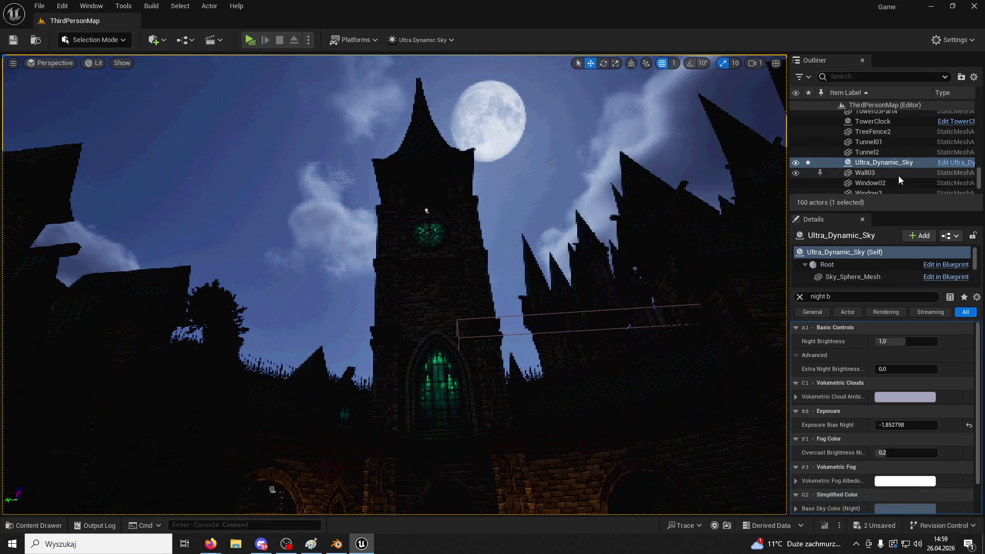
pyautogui.click(898, 425)
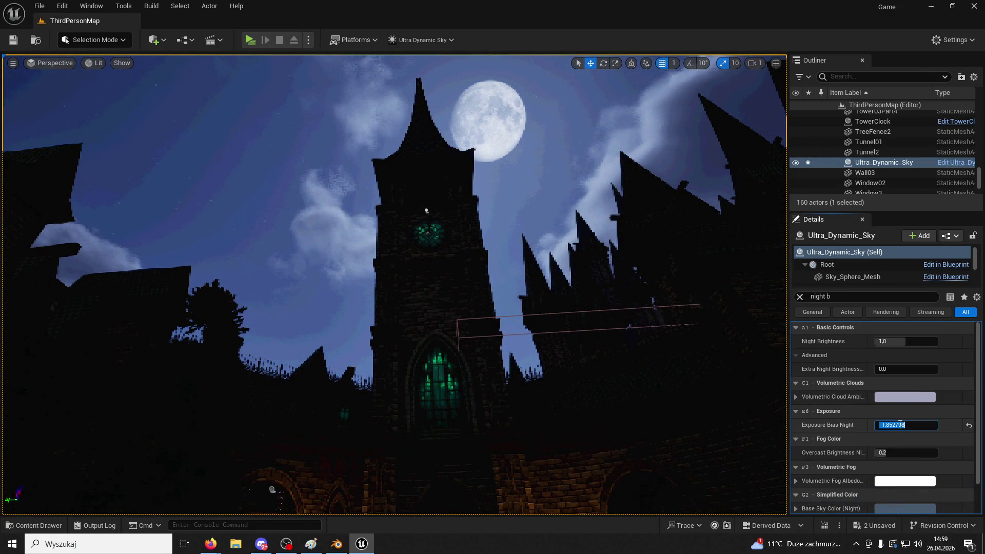
pyautogui.write('1,5')
pyautogui.press('Return')
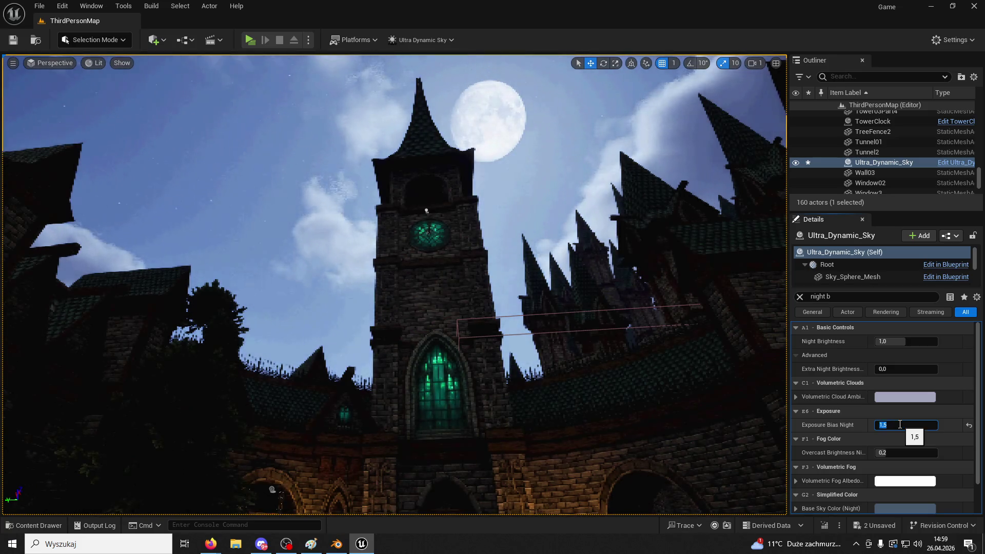
pyautogui.write('1')
pyautogui.press('BackSpace')
pyautogui.write('-1,8')
pyautogui.press('Return')
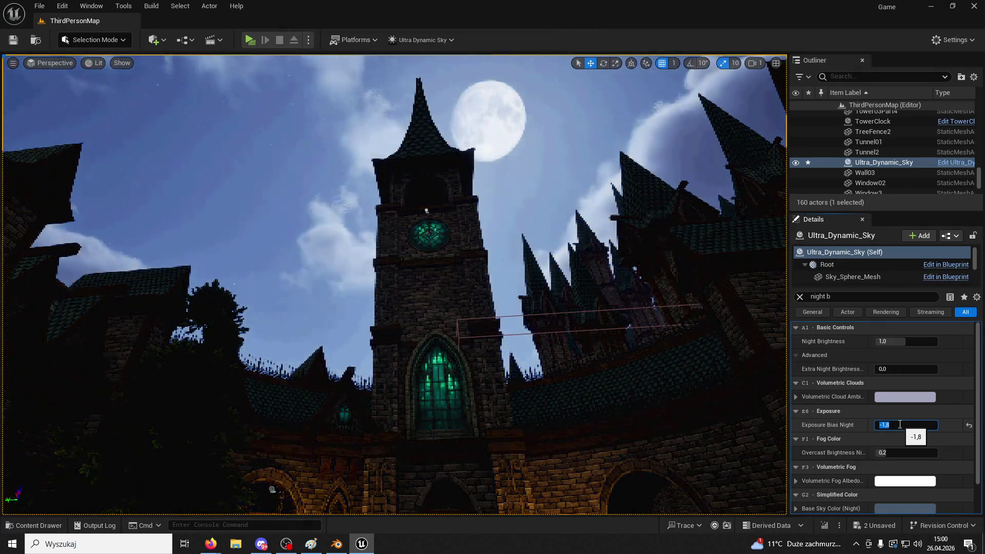
pyautogui.moveTo(394, 282); pyautogui.dragTo(344, 213)
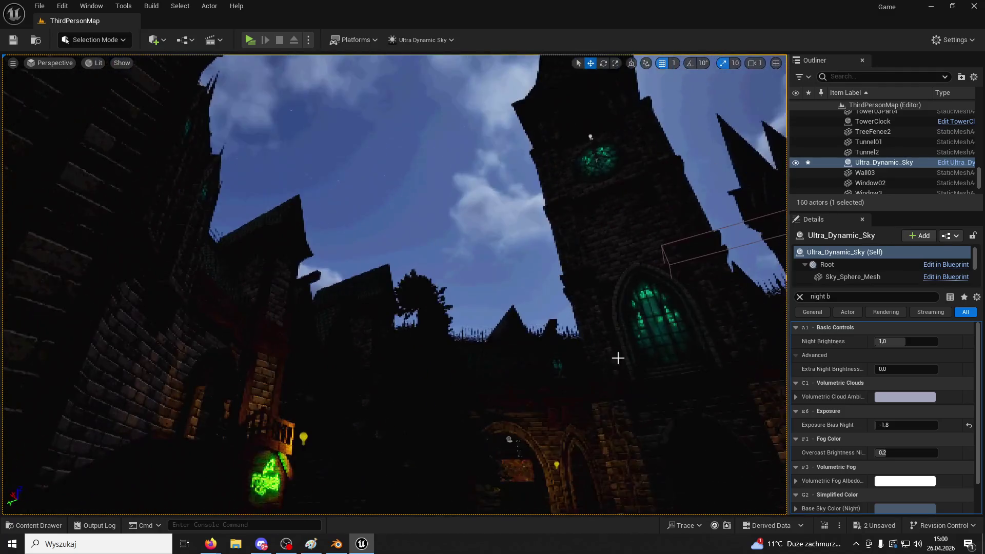
pyautogui.moveTo(878, 344); pyautogui.dragTo(903, 342)
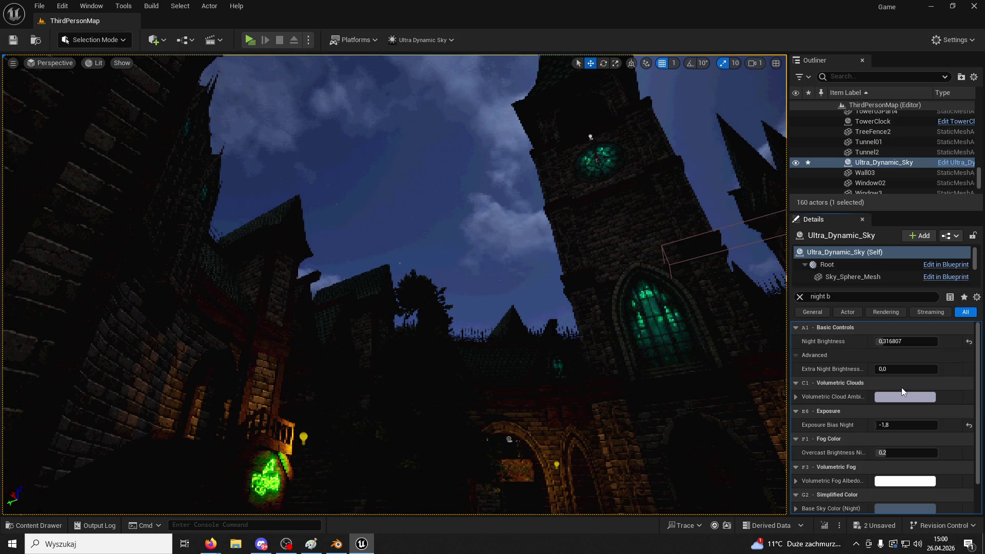
pyautogui.scroll(-2, 911, 397)
pyautogui.click(886, 479)
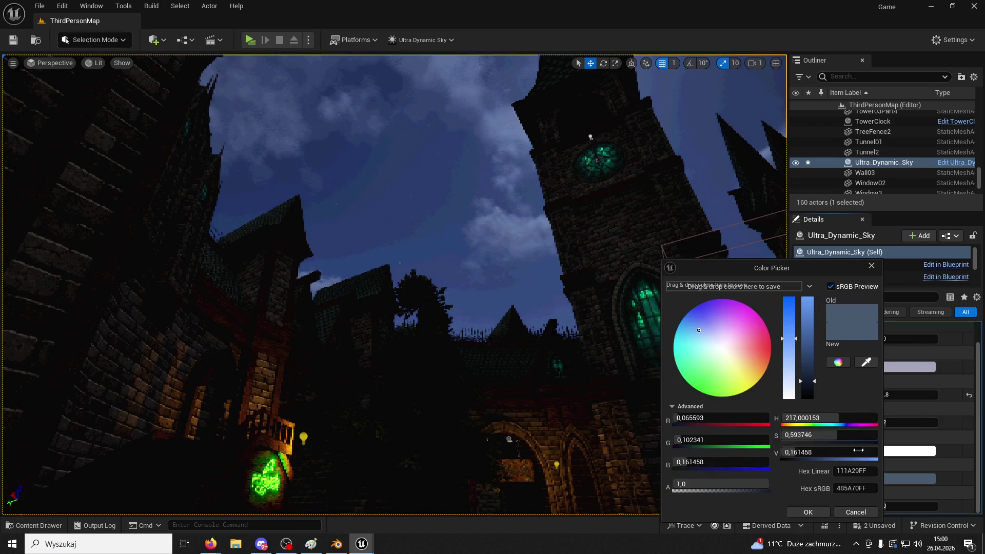
pyautogui.click(770, 335)
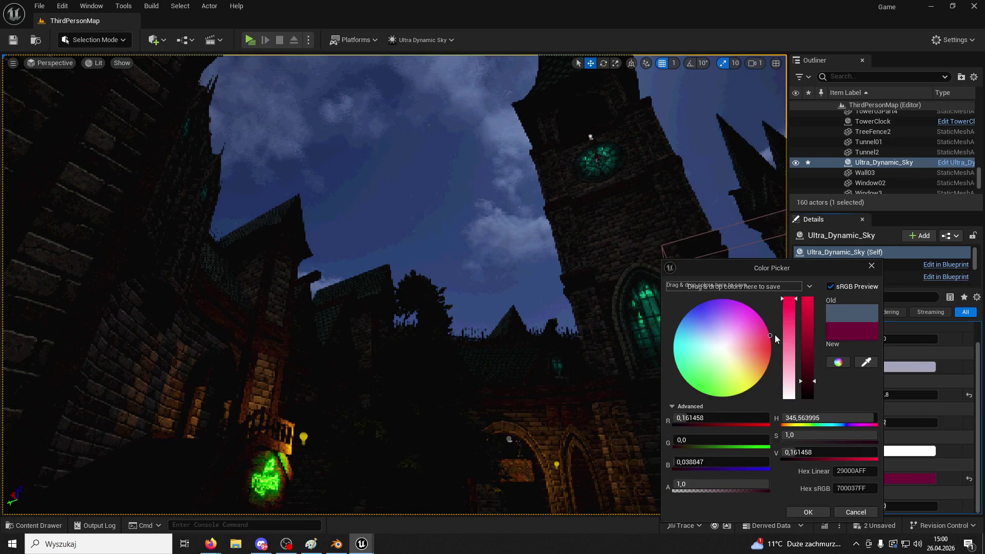
pyautogui.click(807, 512)
pyautogui.moveTo(784, 444); pyautogui.dragTo(765, 436)
pyautogui.click(900, 478)
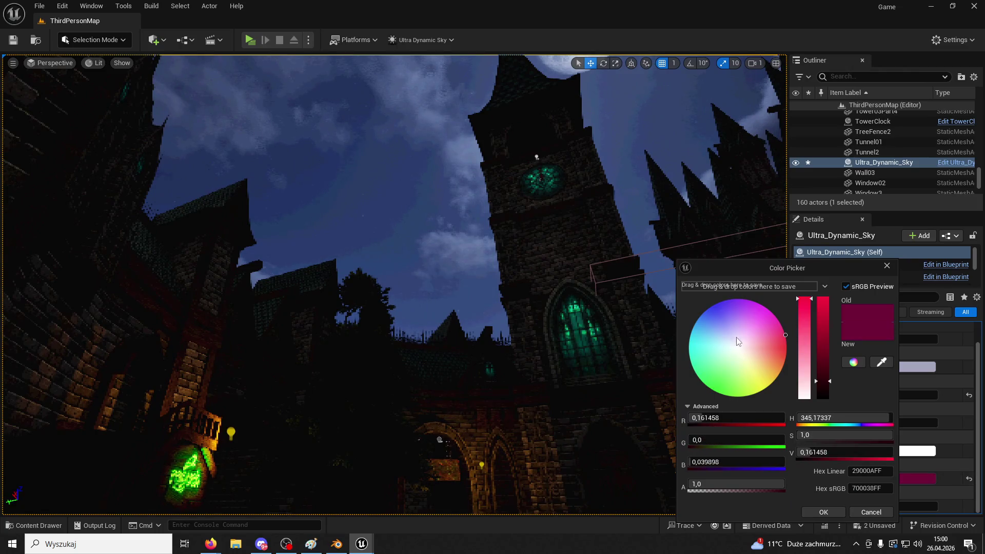
pyautogui.click(872, 512)
pyautogui.click(969, 479)
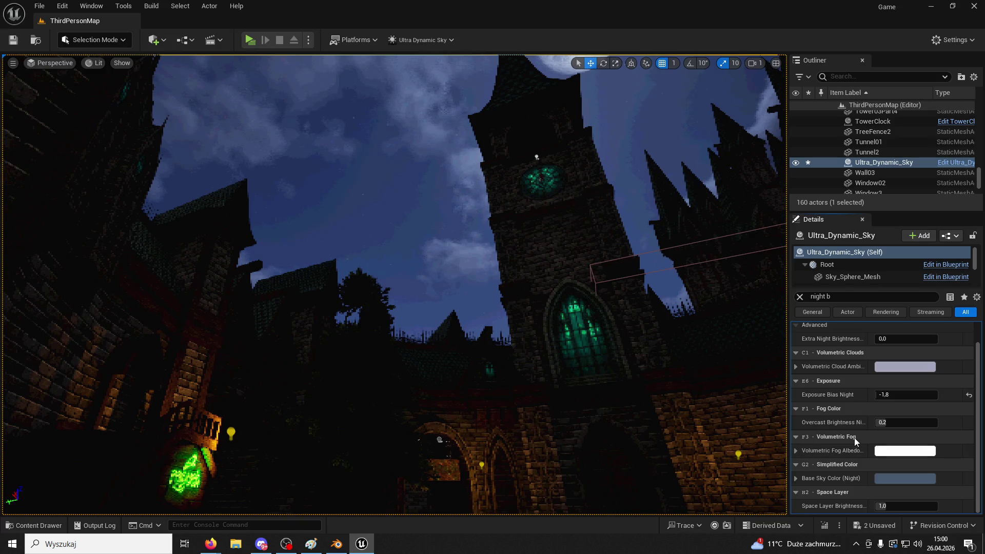
# - Try Exposure Bias Night at -2,0, 0,0 and -1,5, settling on -1,7
pyautogui.scroll(2, 860, 440)
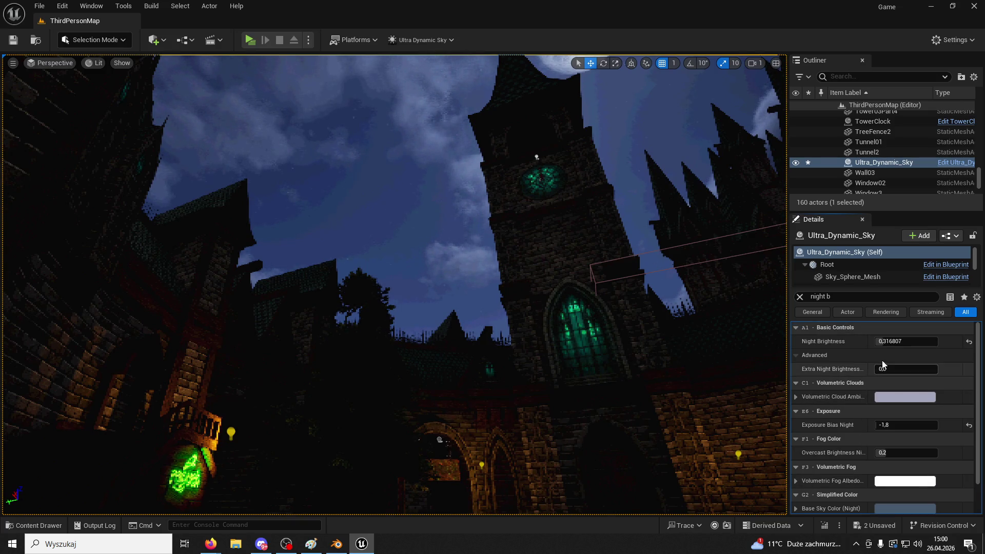
pyautogui.click(906, 425)
pyautogui.press('Return')
pyautogui.moveTo(158, 293); pyautogui.dragTo(641, 389)
pyautogui.click(969, 425)
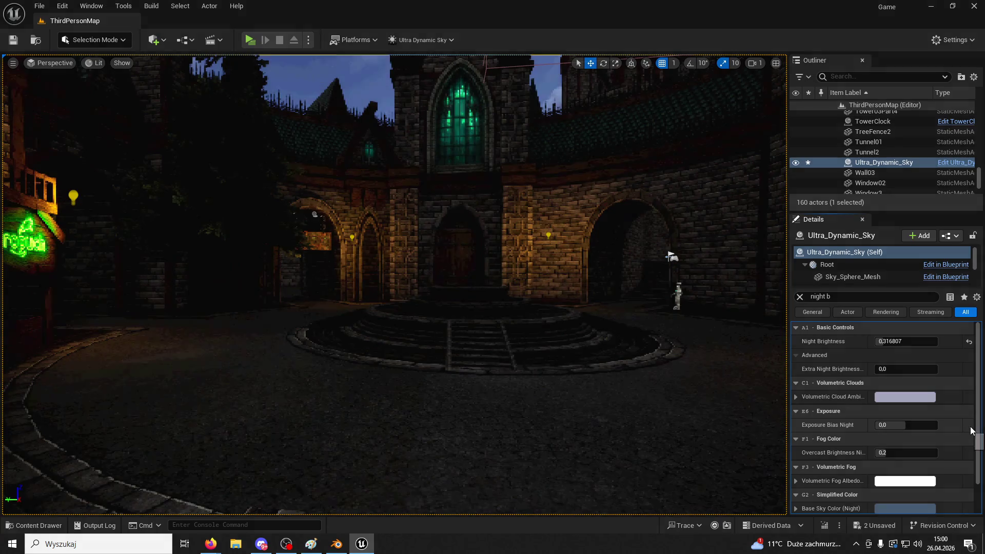
pyautogui.moveTo(567, 345); pyautogui.dragTo(567, 319)
pyautogui.moveTo(778, 360); pyautogui.dragTo(783, 362)
pyautogui.click(889, 425)
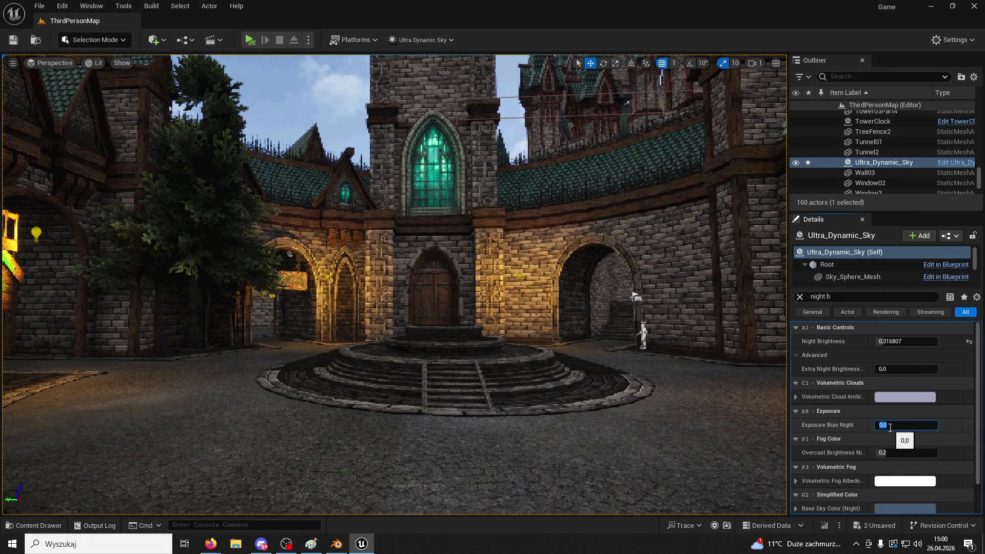
pyautogui.write('-1,5')
pyautogui.press('Return')
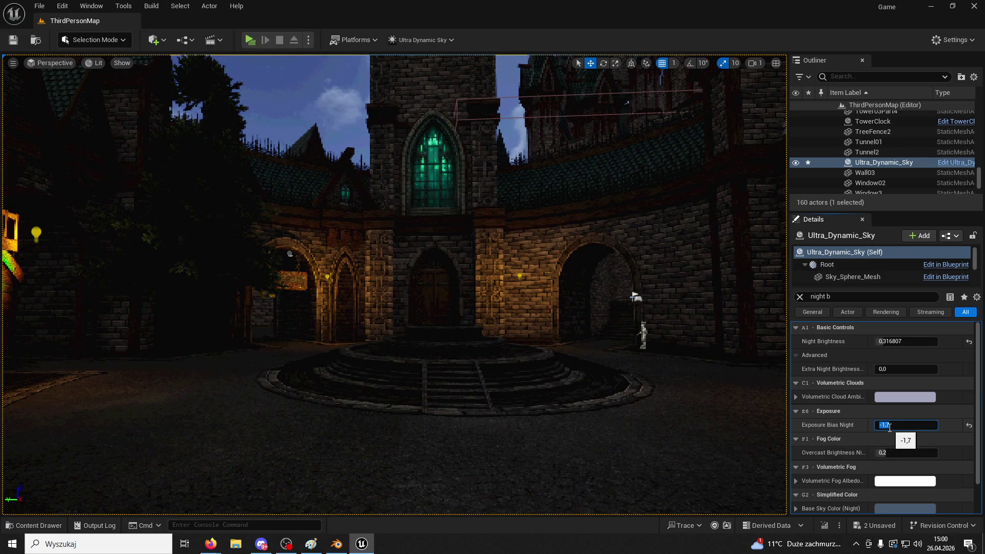
pyautogui.press('Return')
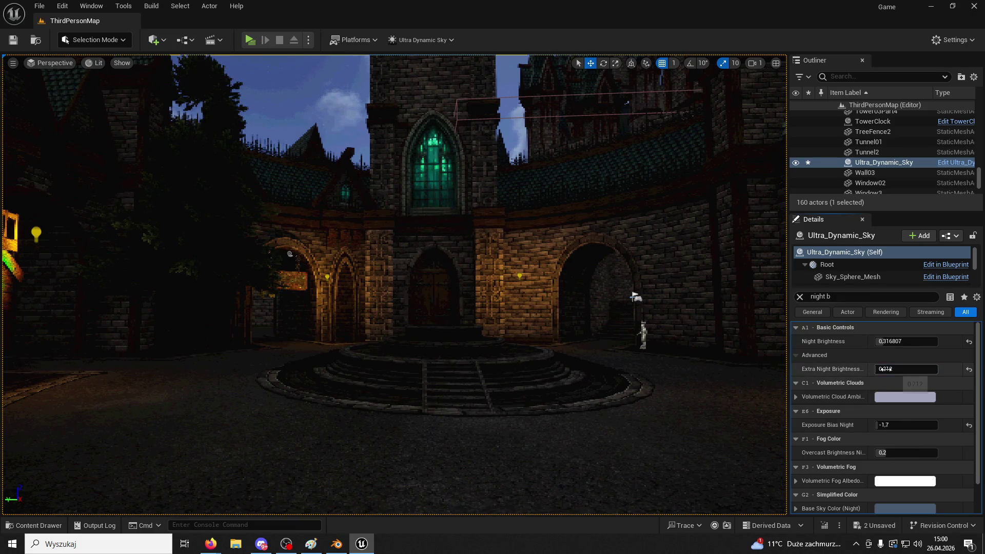
# - Adjust Extra Night Brightness and set Night Brightness to 0,2
pyautogui.click(916, 383)
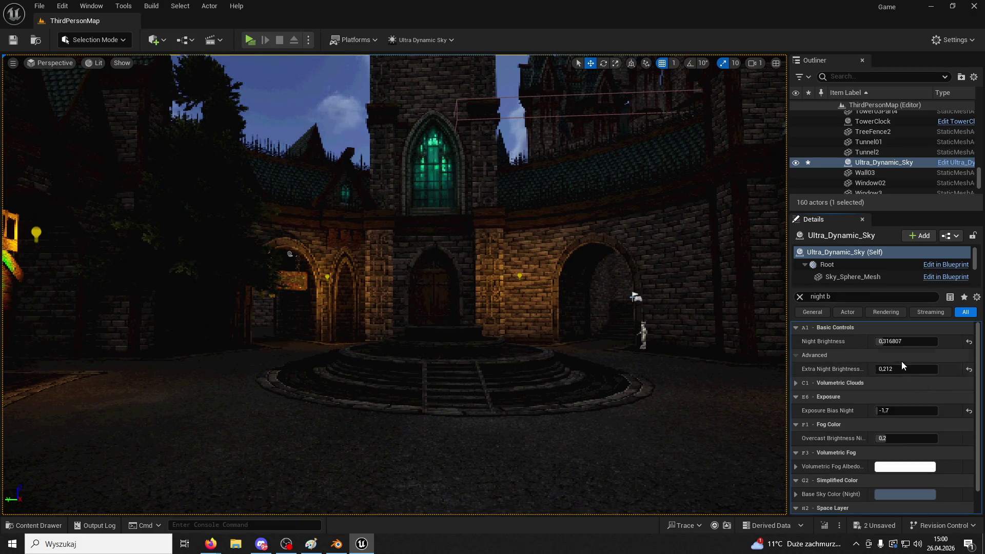
pyautogui.moveTo(824, 383); pyautogui.dragTo(797, 383)
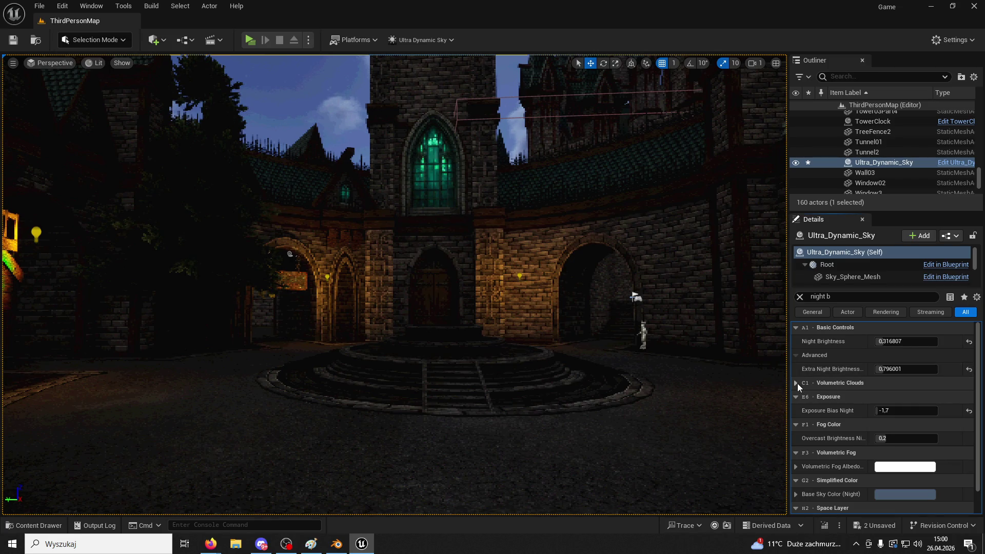
pyautogui.click(796, 383)
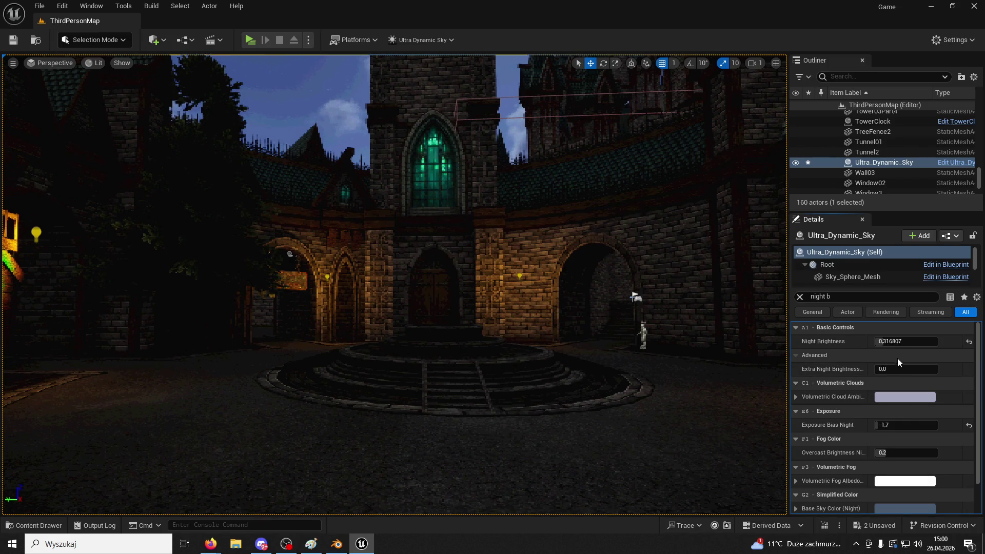
pyautogui.moveTo(892, 345); pyautogui.dragTo(978, 344)
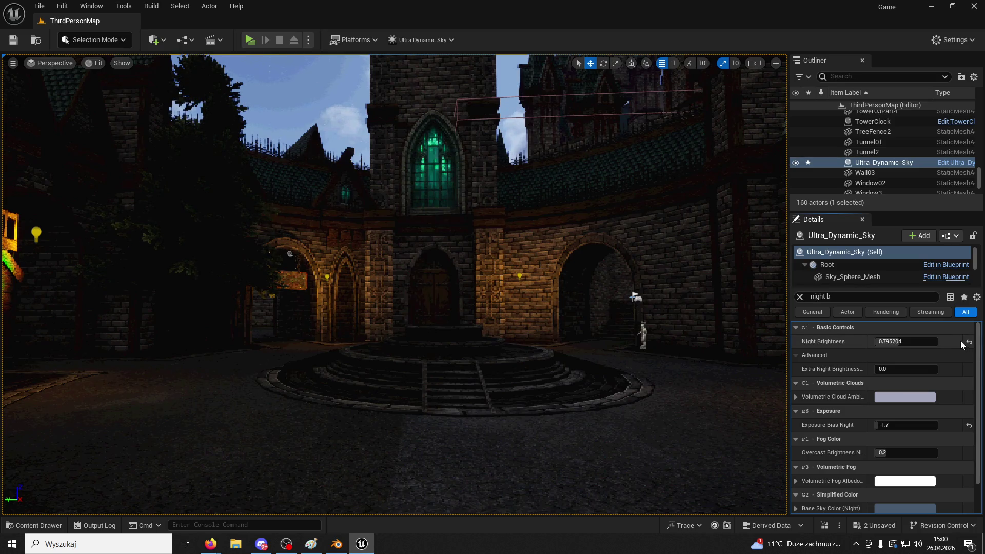
pyautogui.click(970, 341)
pyautogui.moveTo(589, 378)
pyautogui.mouseDown()
pyautogui.moveTo(562, 266)
pyautogui.moveTo(562, 385)
pyautogui.mouseUp()
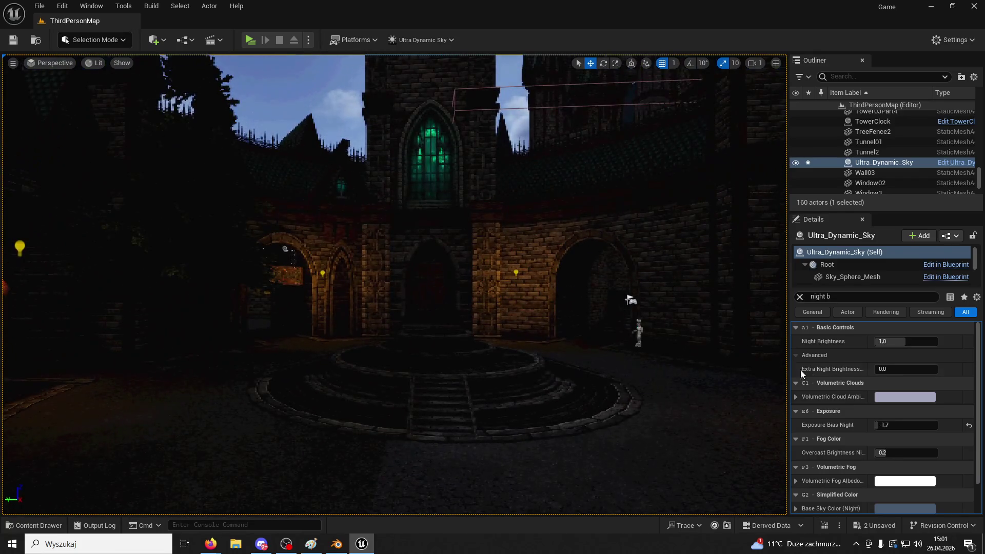
pyautogui.moveTo(906, 341); pyautogui.dragTo(893, 345)
pyautogui.click(893, 344)
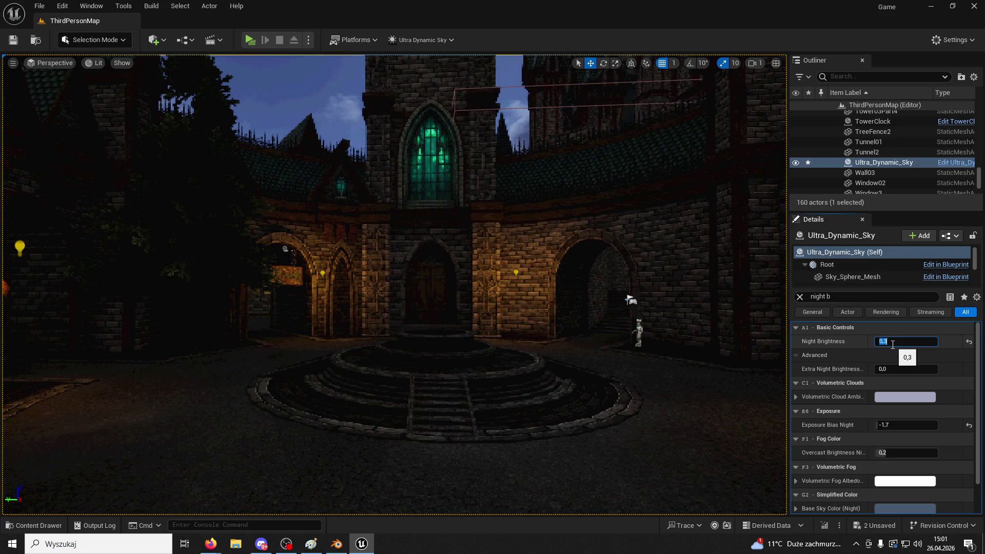
pyautogui.write('0,2')
pyautogui.press('Return')
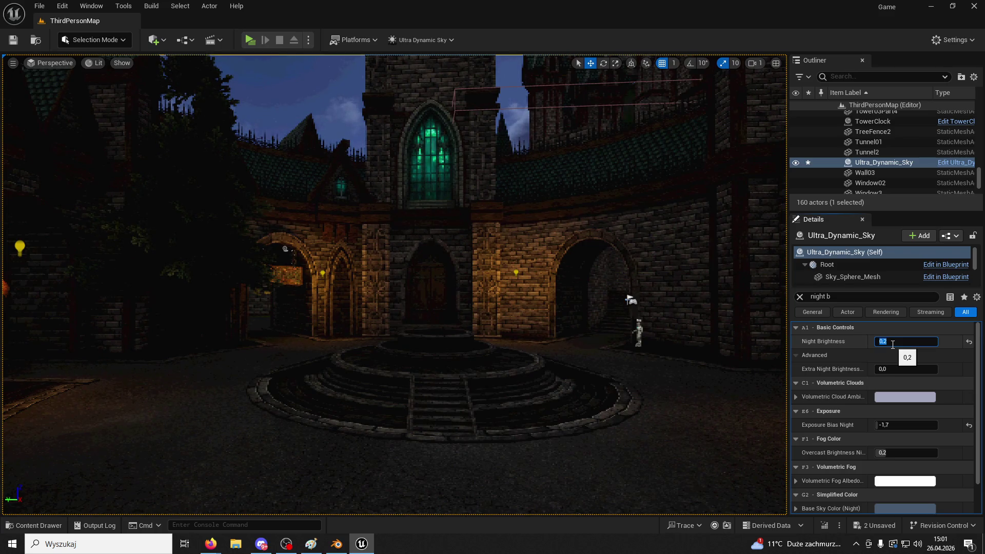
# - Broaden the Details filter to 'night' and scroll through all the sky's night settings
pyautogui.click(832, 298)
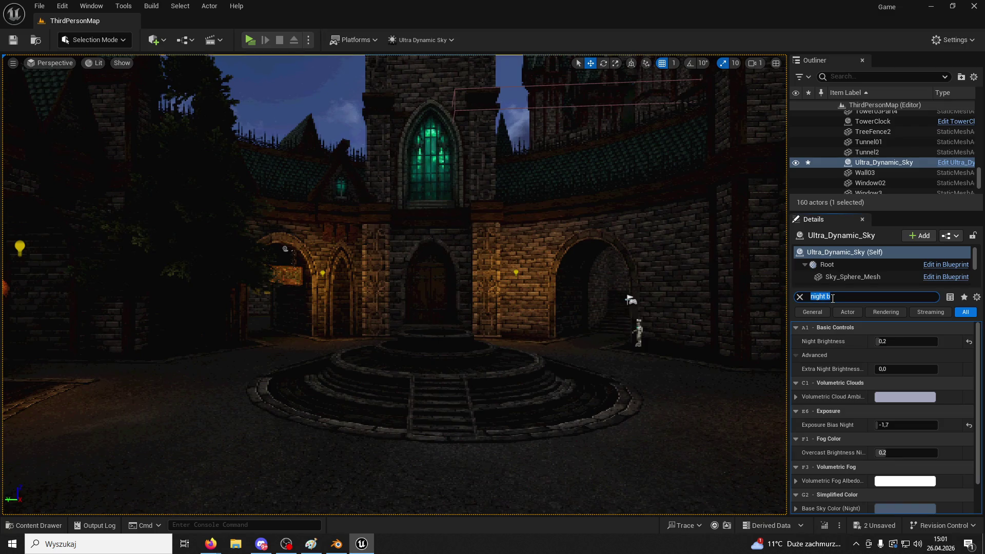
pyautogui.press('BackSpace')
pyautogui.press('BackSpace')
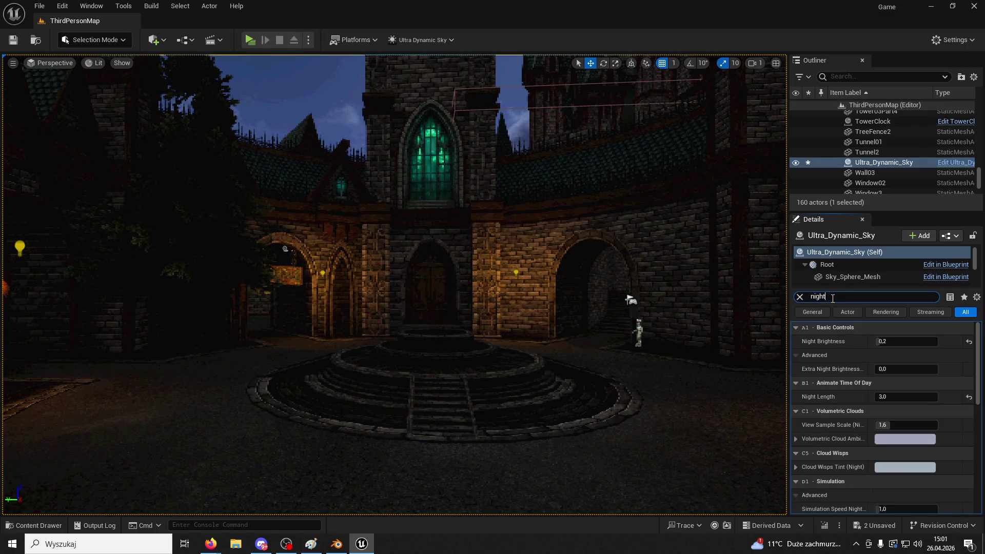
pyautogui.scroll(-3, 921, 426)
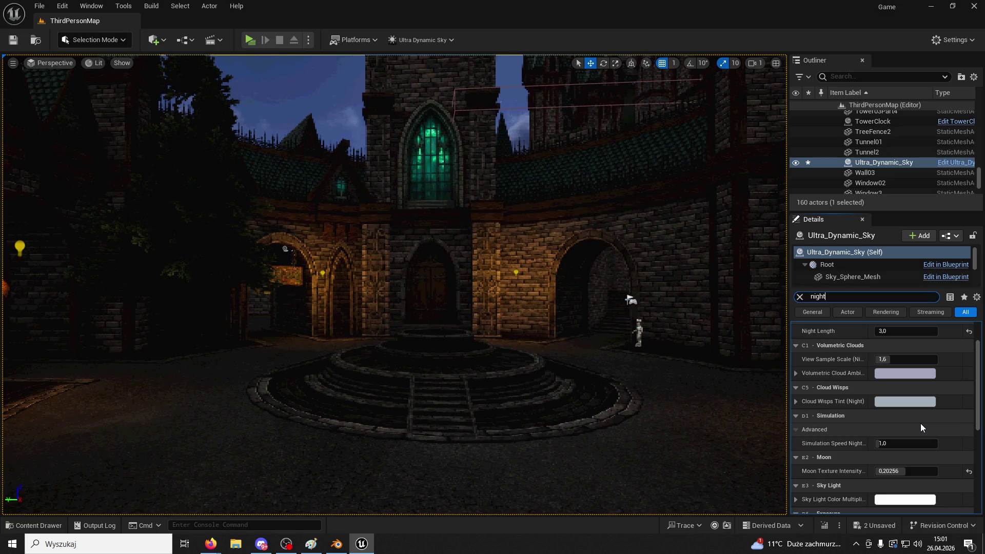
pyautogui.scroll(-3, 921, 428)
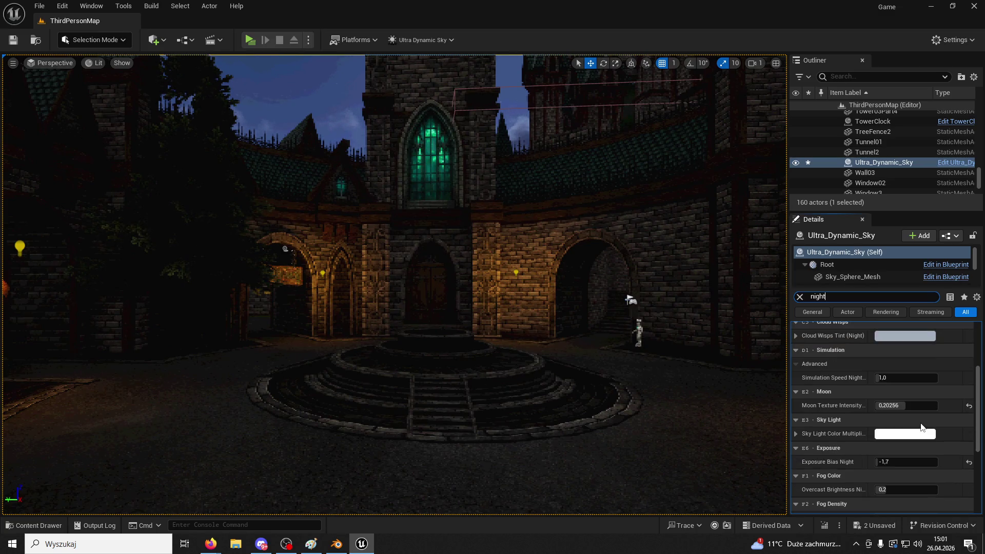
pyautogui.scroll(-5, 921, 427)
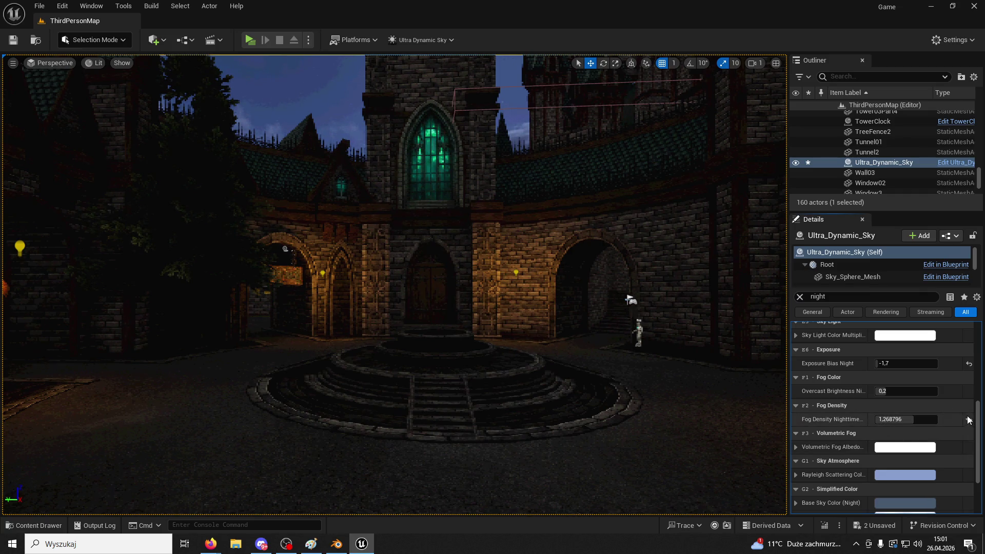
pyautogui.scroll(-5, 942, 421)
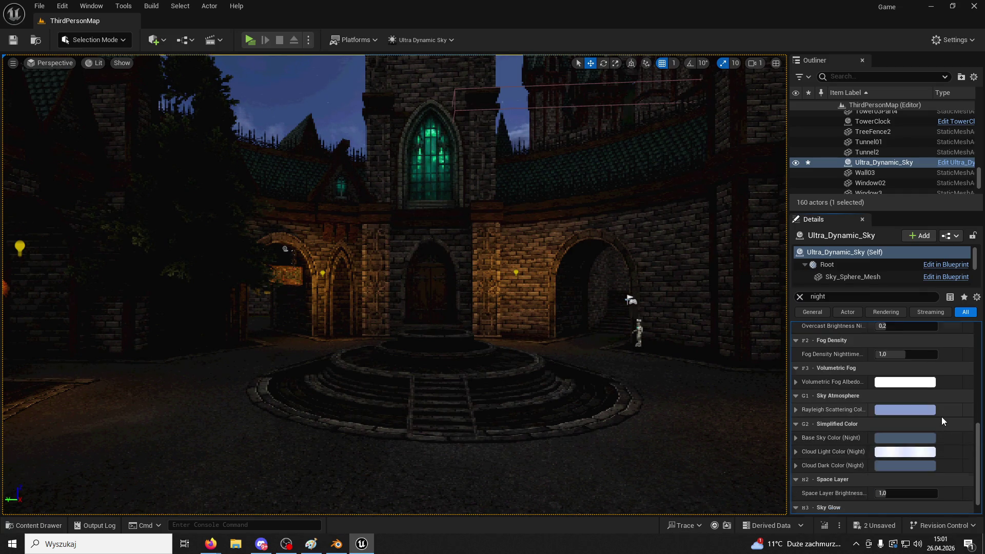
# - Locate Base Fog Density and try values of 3,0 and then 1,0
pyautogui.click(850, 297)
pyautogui.write('fog')
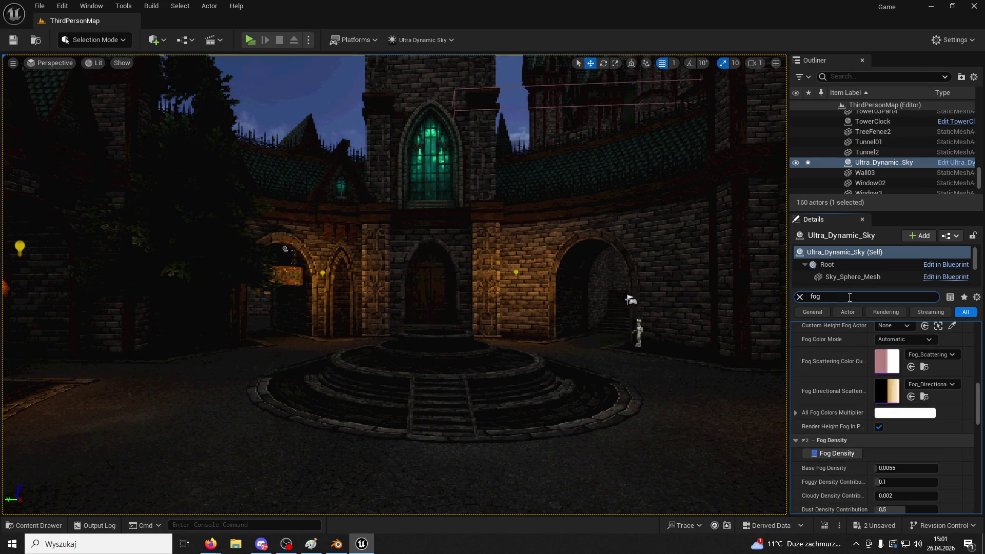
pyautogui.scroll(-1, 894, 454)
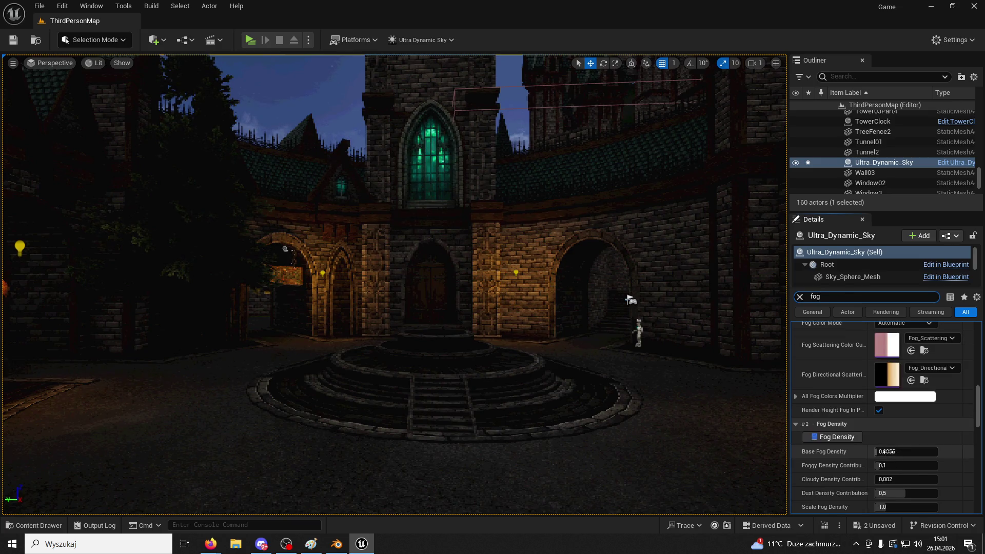
pyautogui.moveTo(887, 451); pyautogui.dragTo(893, 451)
pyautogui.click(893, 450)
pyautogui.write('3')
pyautogui.press('Return')
pyautogui.write('1')
pyautogui.press('Return')
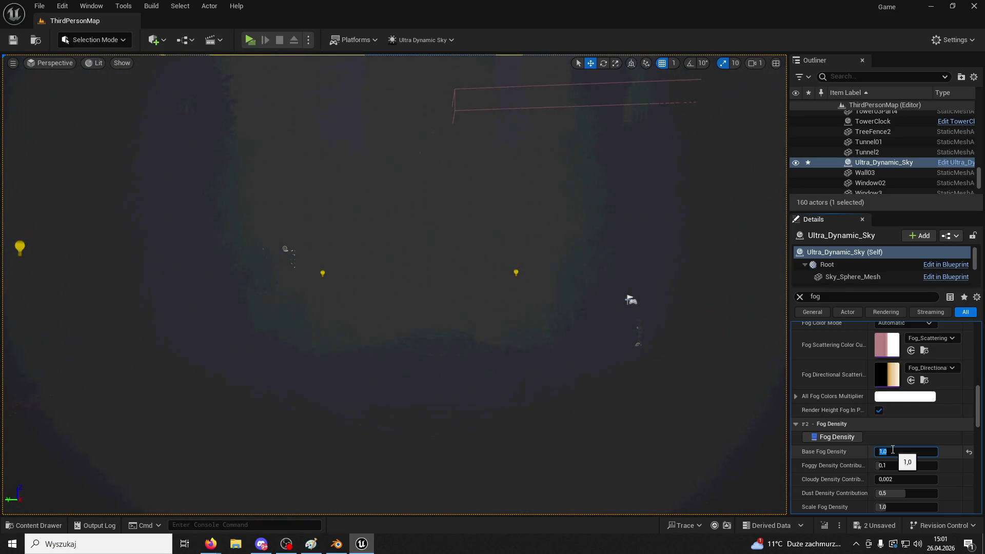
# - Lower Base Fog Density through 0,5, 0,3, 0,1 and 0,01, then reset it to 0,0055
pyautogui.write('5')
pyautogui.press('Return')
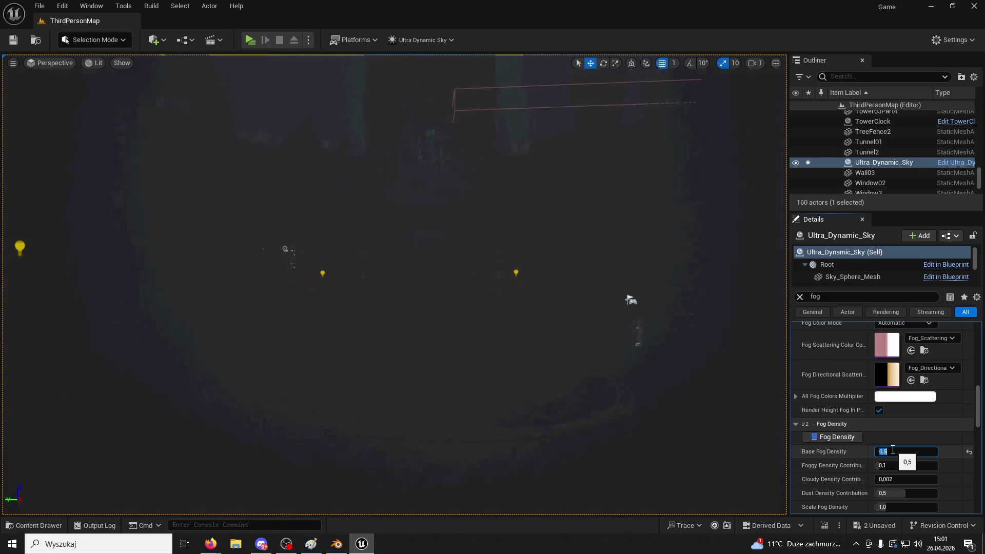
pyautogui.write('0.3')
pyautogui.press('Return')
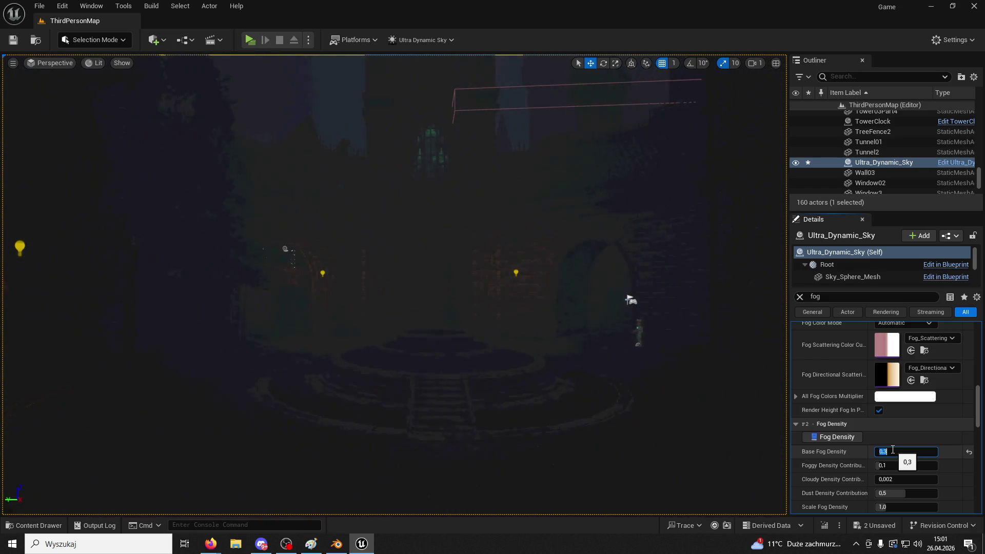
pyautogui.press('Return')
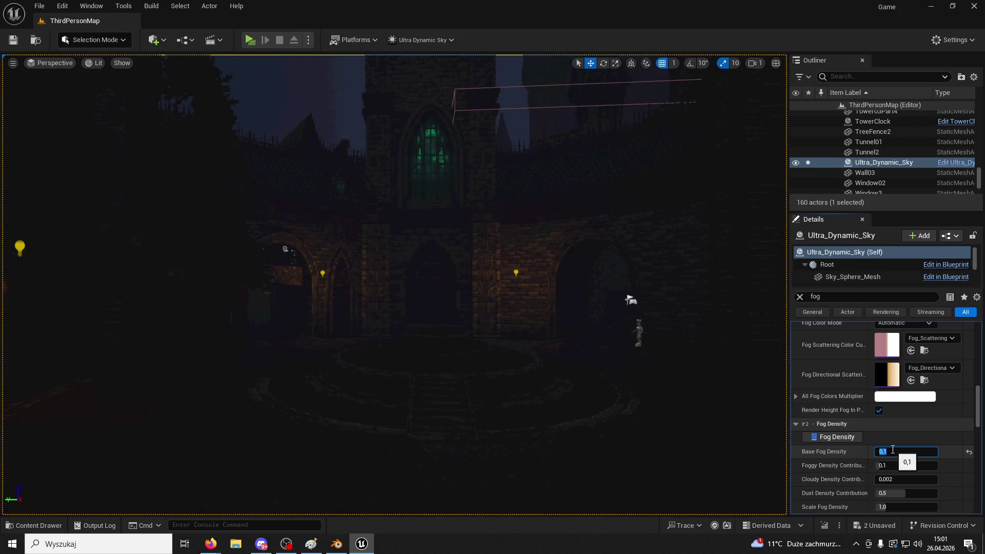
pyautogui.write('0,01')
pyautogui.press('Return')
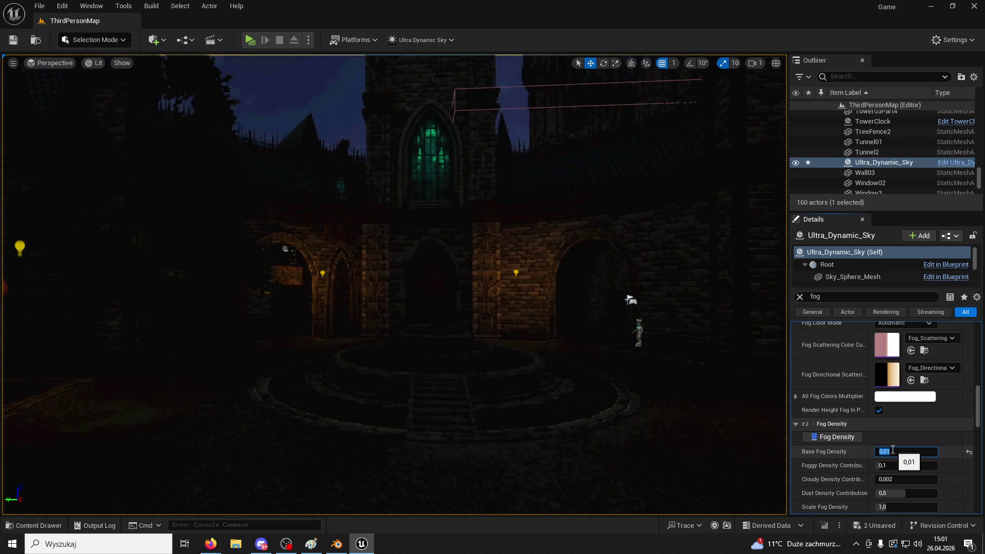
pyautogui.click(970, 452)
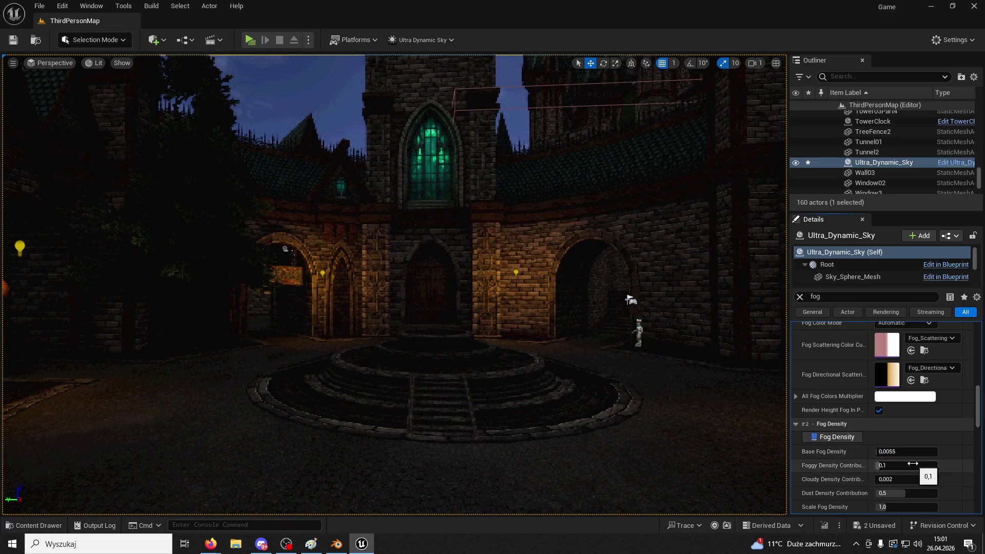
pyautogui.scroll(-3, 913, 463)
pyautogui.scroll(-5, 913, 463)
# - Uncheck Use Volumetric Fog, frame the courtyard and fountain steps, and start a Play session
pyautogui.click(879, 461)
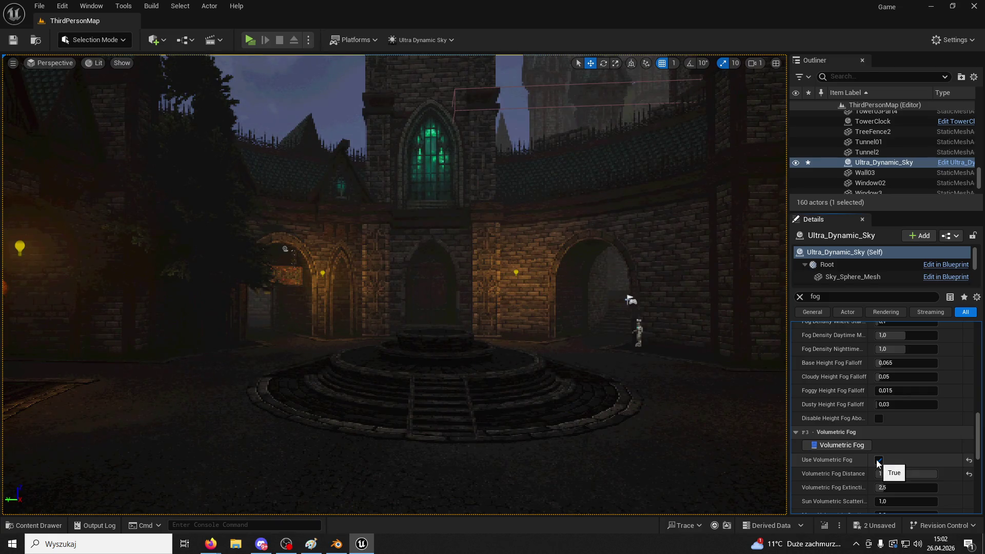
pyautogui.click(879, 461)
pyautogui.moveTo(780, 395); pyautogui.dragTo(581, 354)
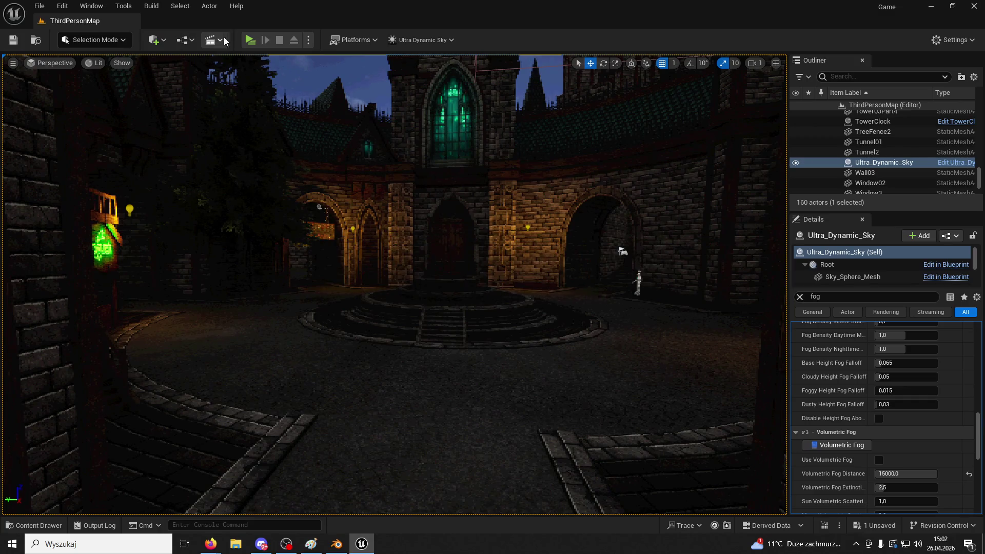
pyautogui.click(251, 45)
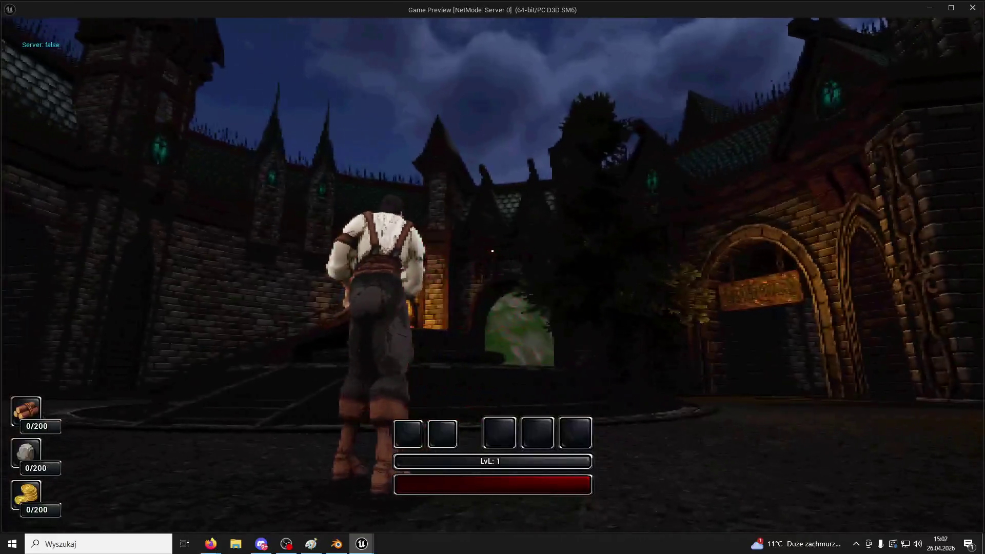
# - Run the character across the courtyard toward the stairs and into the archway passage
pyautogui.press('w')
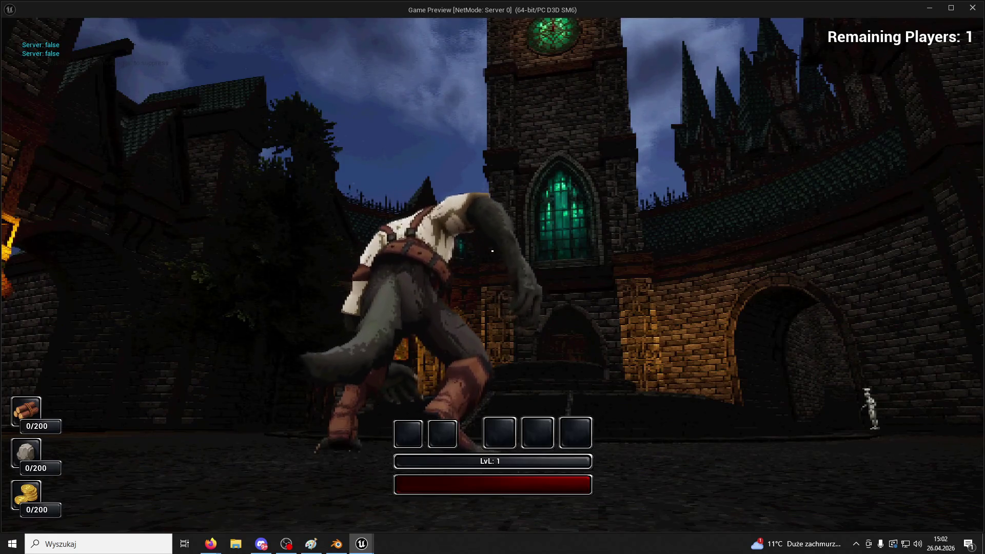
pyautogui.press('w')
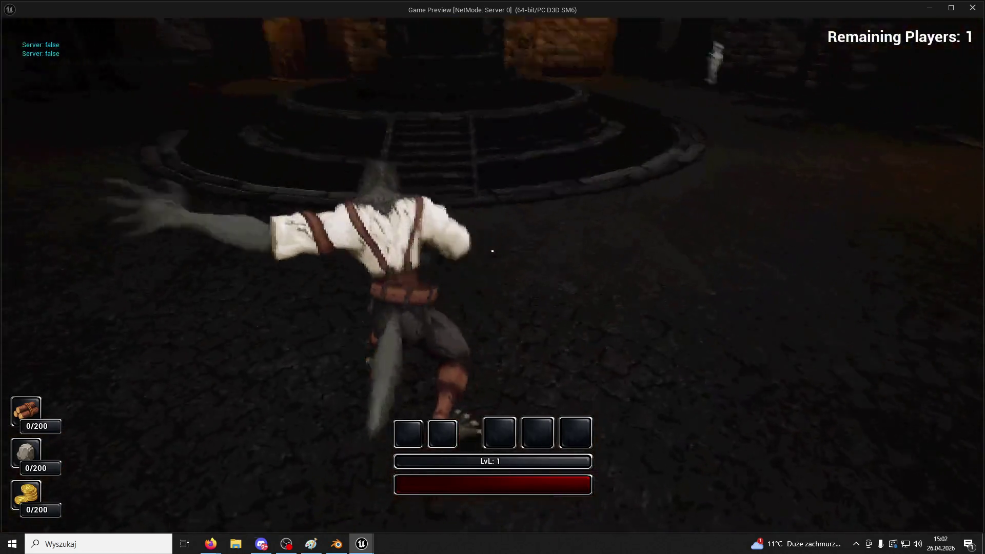
pyautogui.press('w')
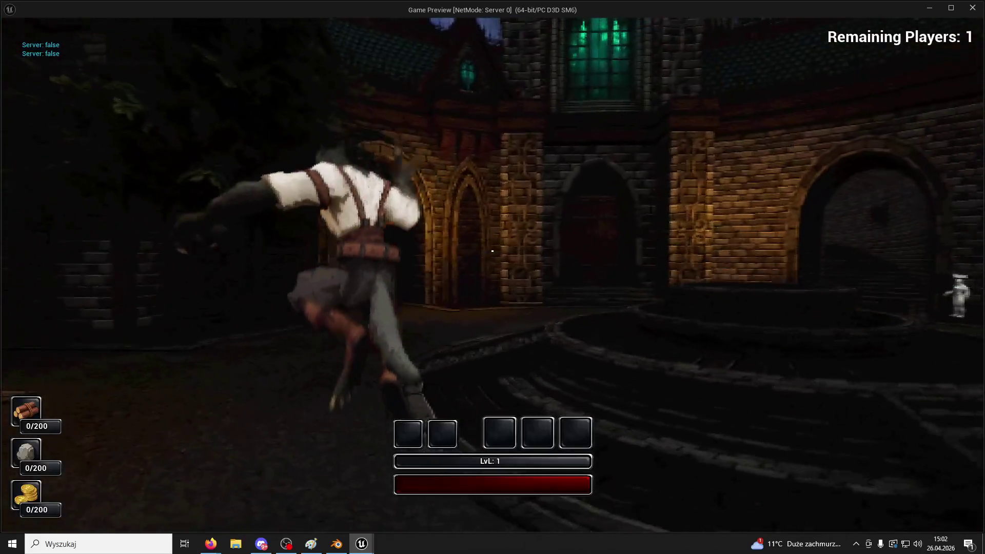
pyautogui.press('w')
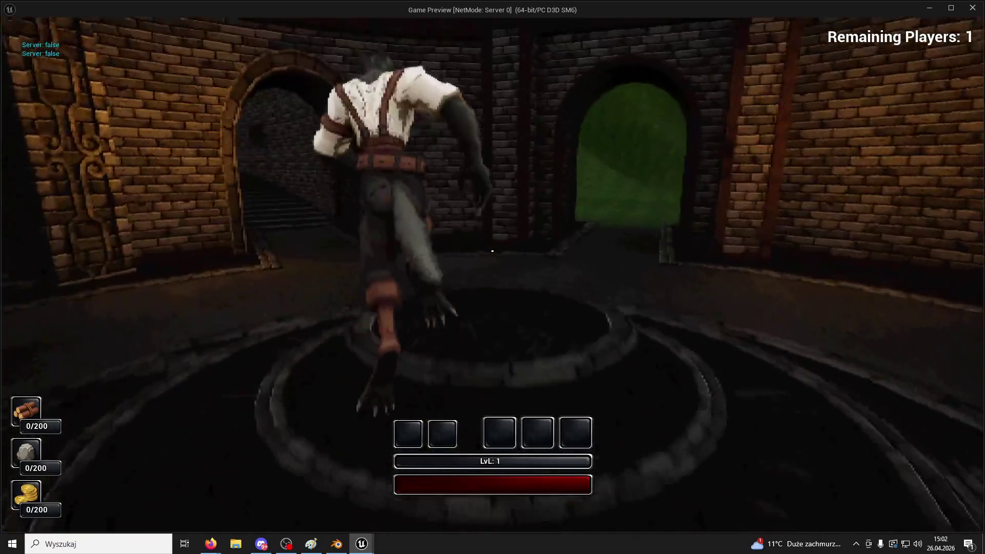
pyautogui.press('w')
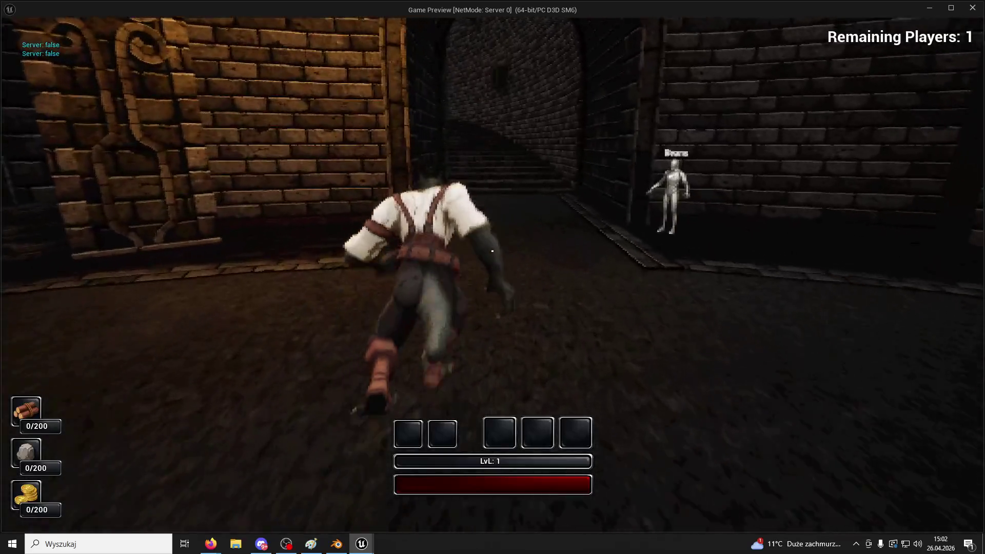
pyautogui.press('super')
pyautogui.click(344, 140)
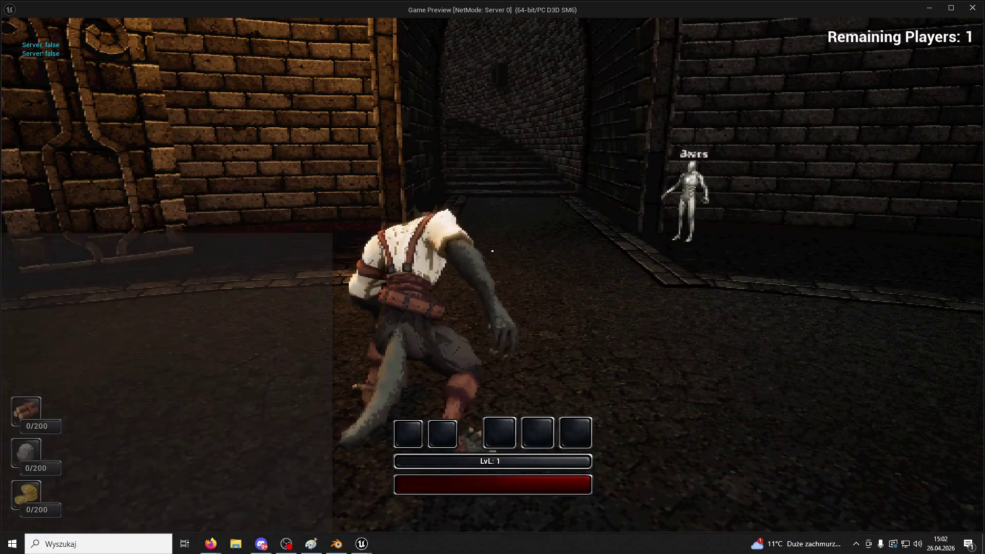
# - Run through the dark corridor, up the stairs and along the stone wall toward the brick wall
pyautogui.press('w')
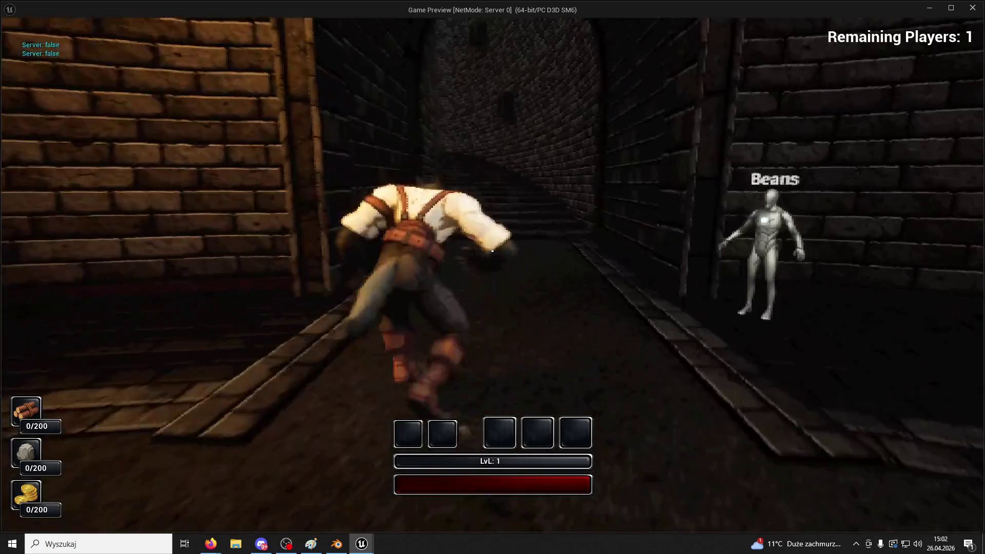
pyautogui.press('w')
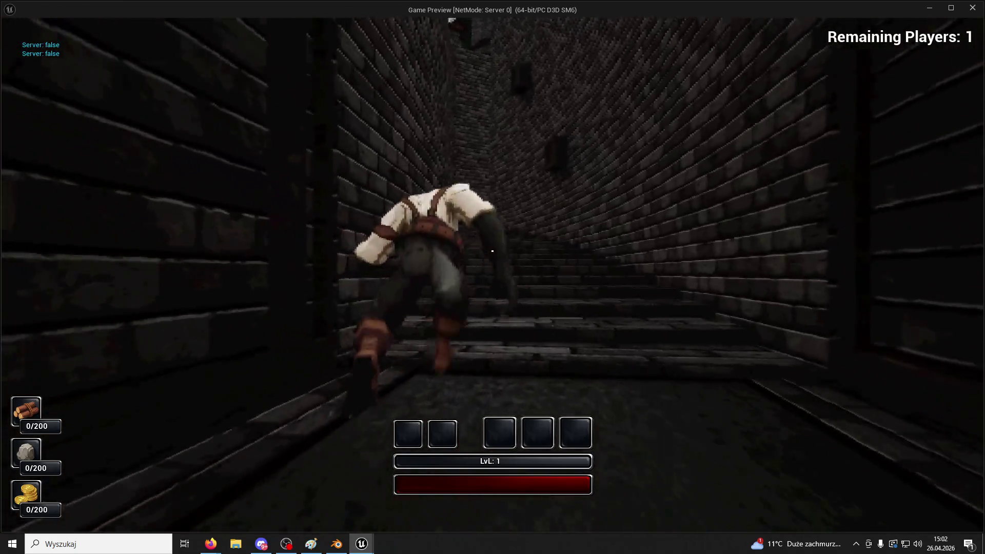
pyautogui.press('w')
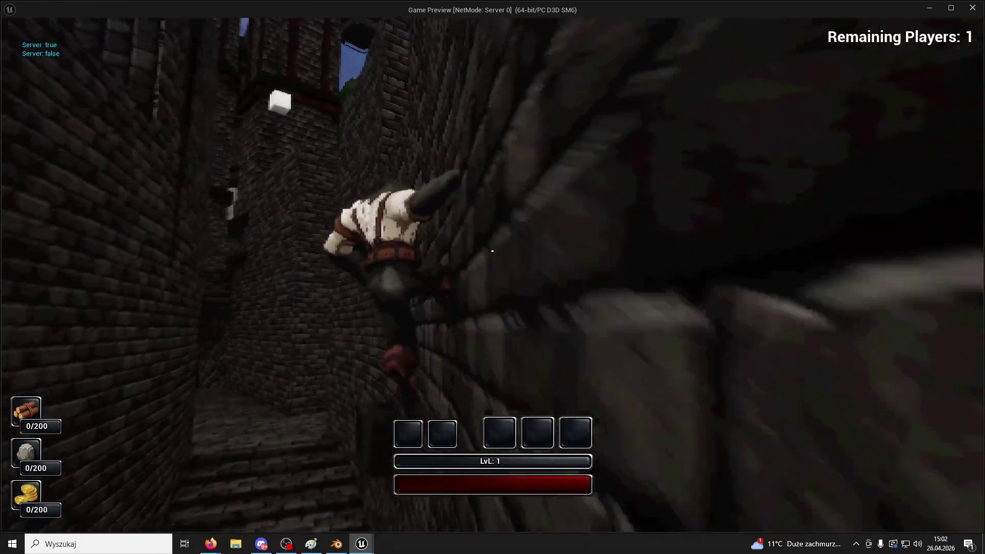
pyautogui.press('w')
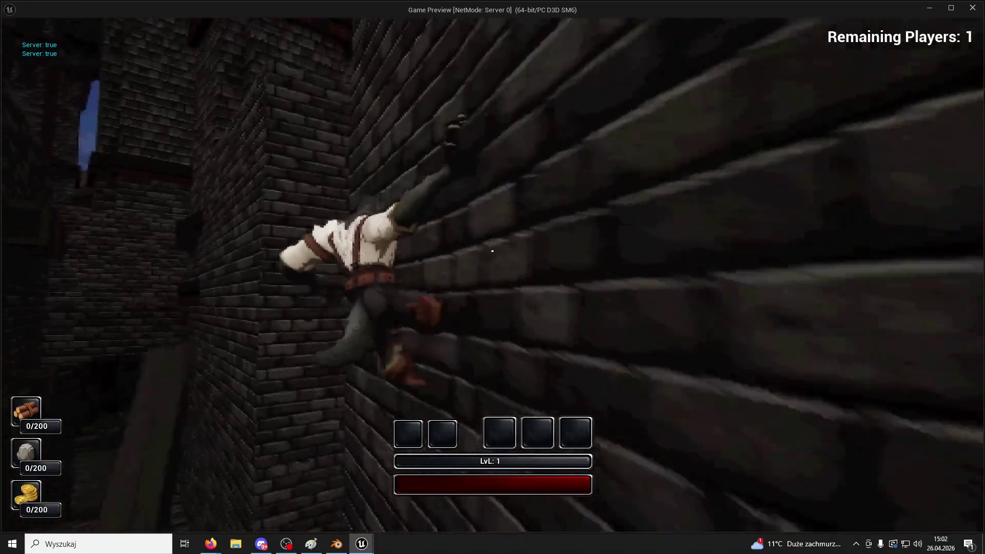
pyautogui.press('w')
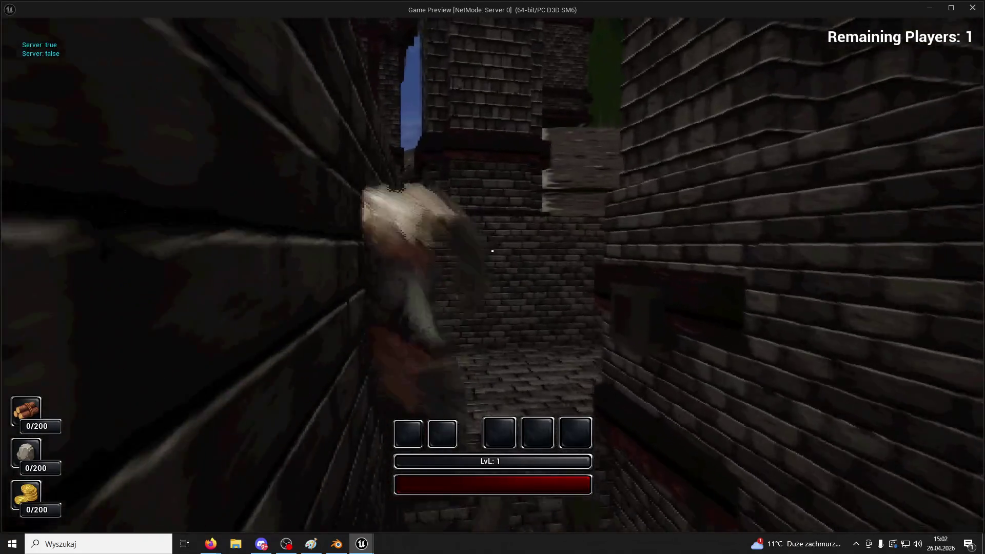
pyautogui.press('w')
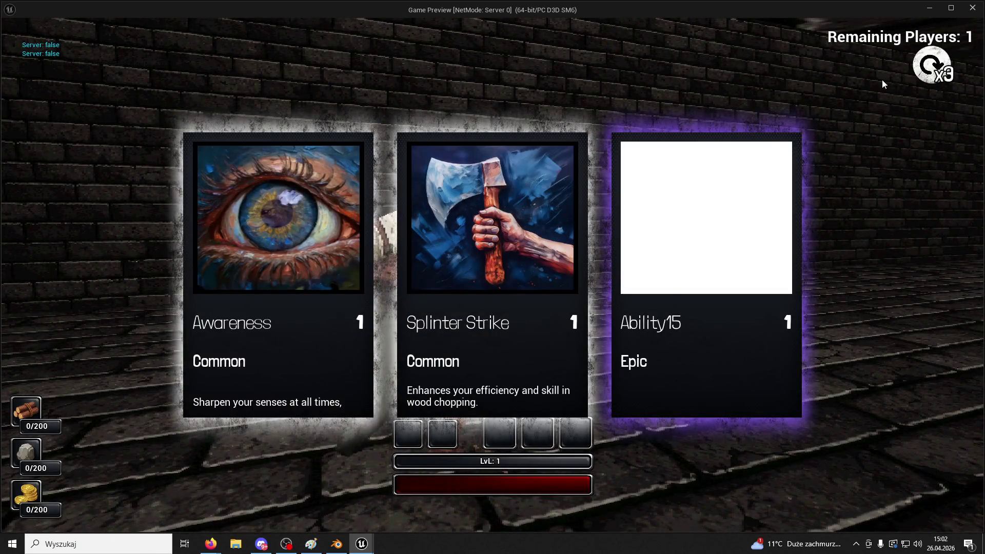
# - Reroll the offered ability cards and pick an ability, closing the card screen
pyautogui.click(931, 64)
pyautogui.click(931, 64)
pyautogui.click(931, 64)
pyautogui.click(427, 252)
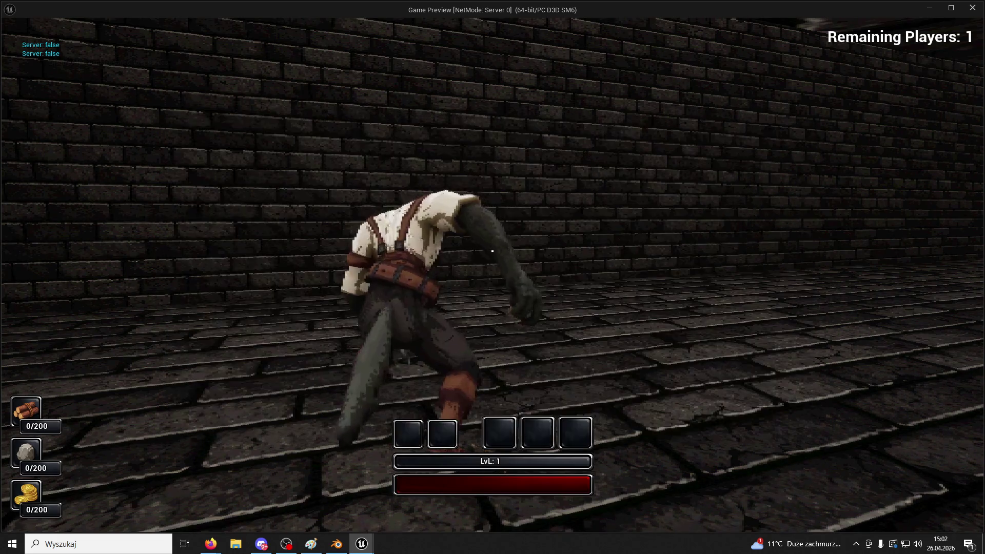
pyautogui.click(933, 67)
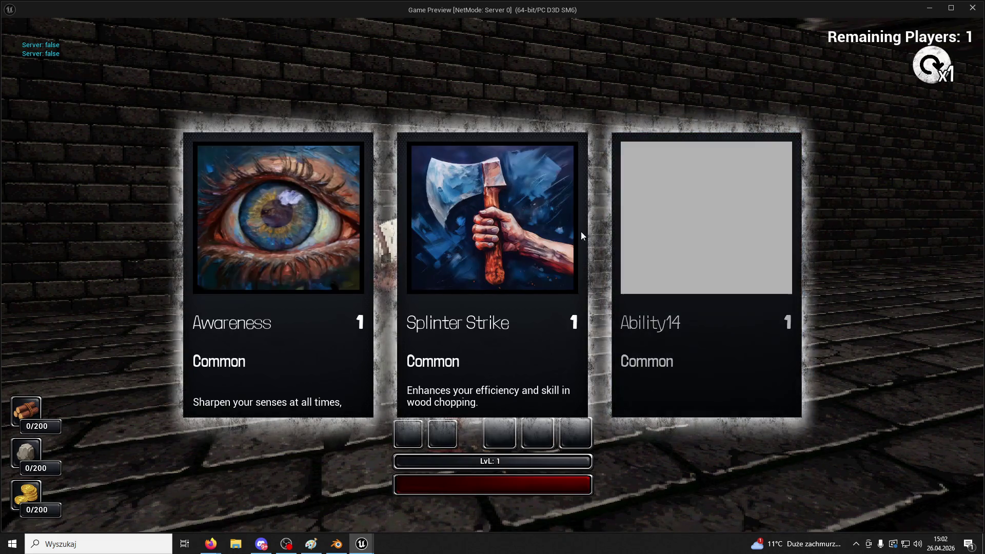
pyautogui.click(574, 236)
# - Run the character through the stone alley and down the brick corridor into the brick room
pyautogui.press('w')
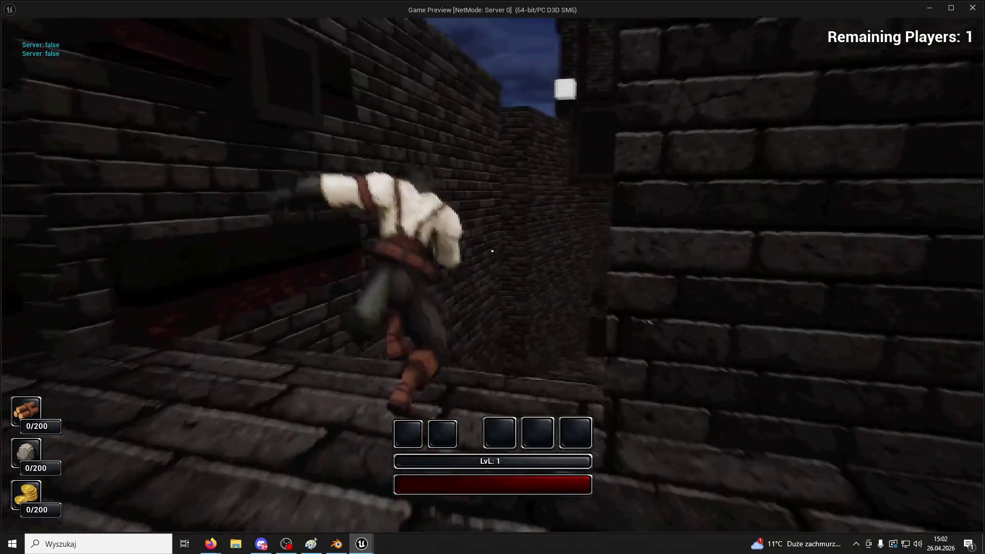
pyautogui.press('w')
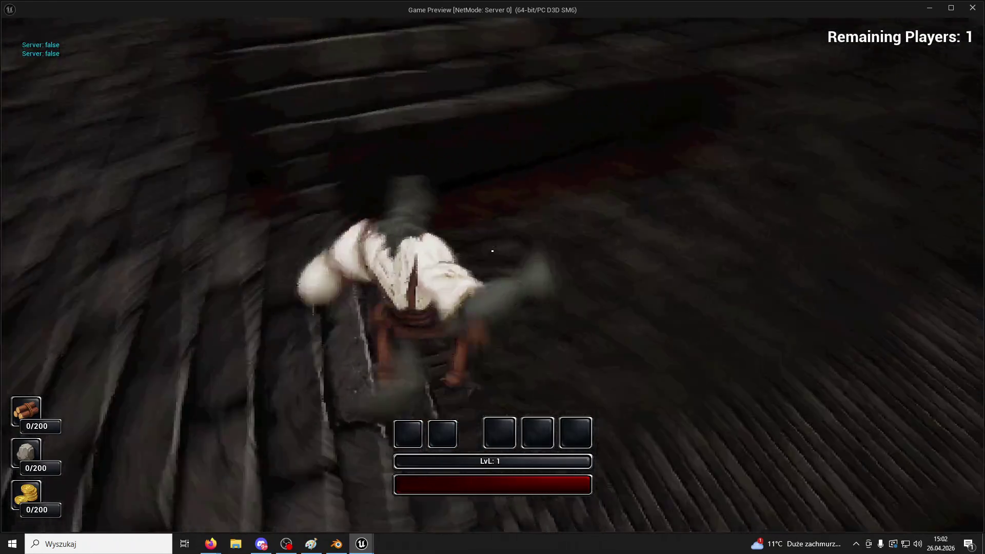
pyautogui.press('w')
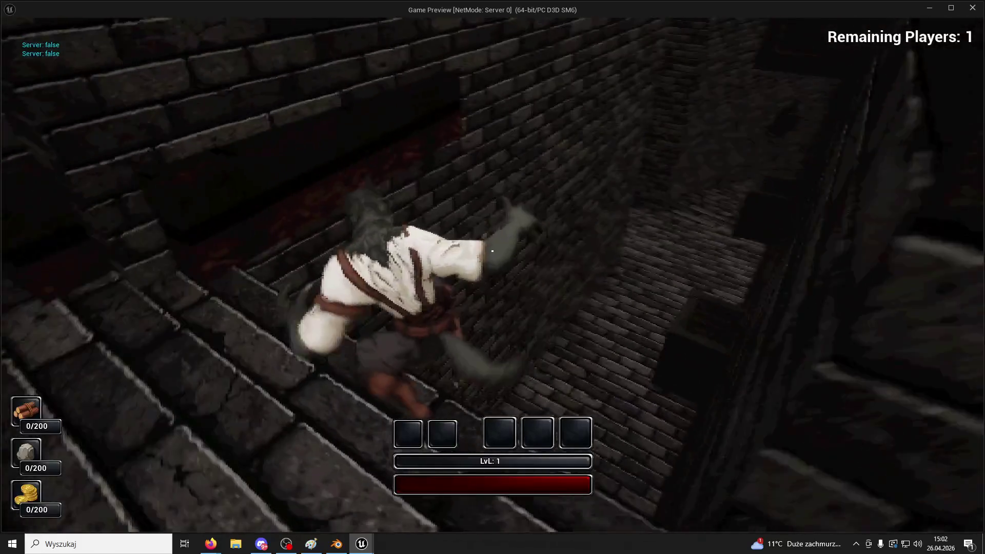
pyautogui.press('w')
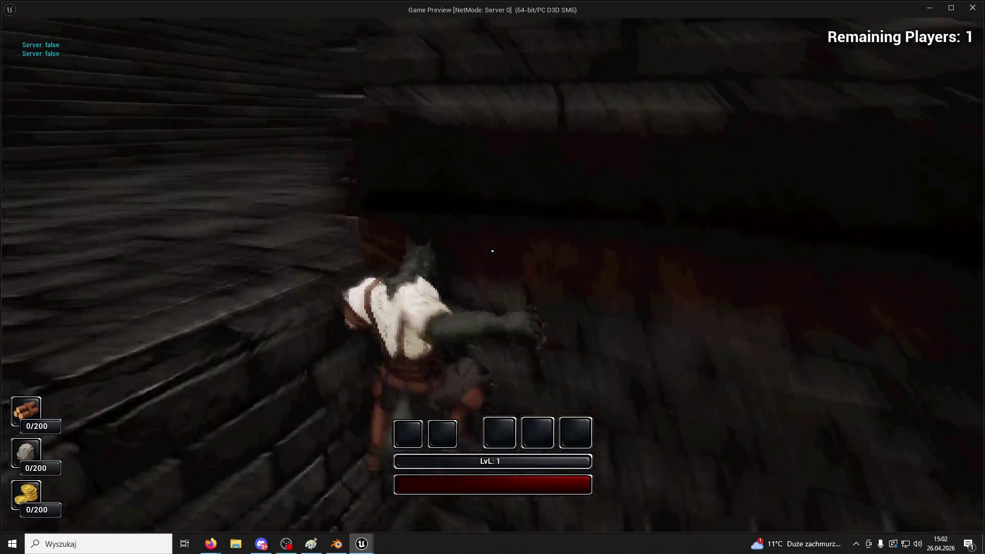
pyautogui.press('w')
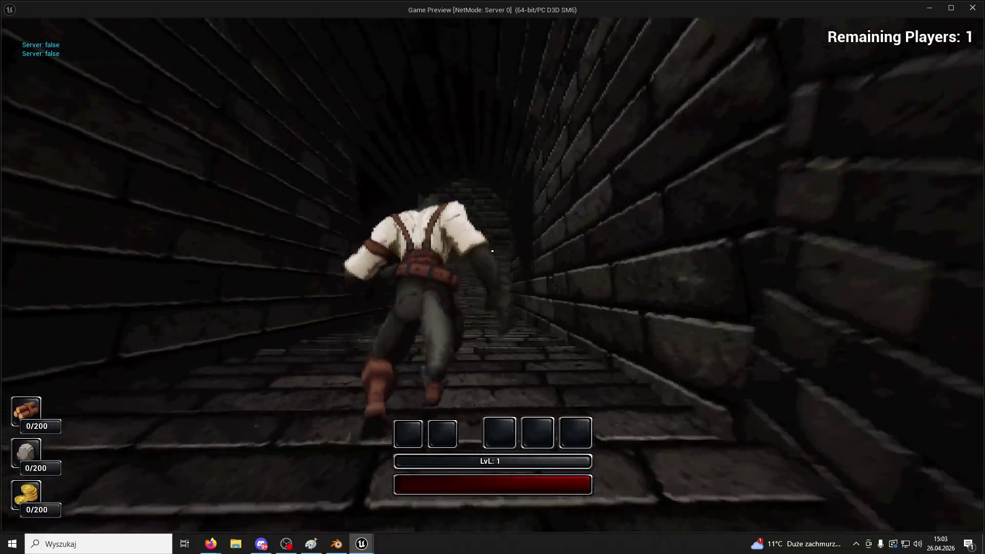
pyautogui.press('w')
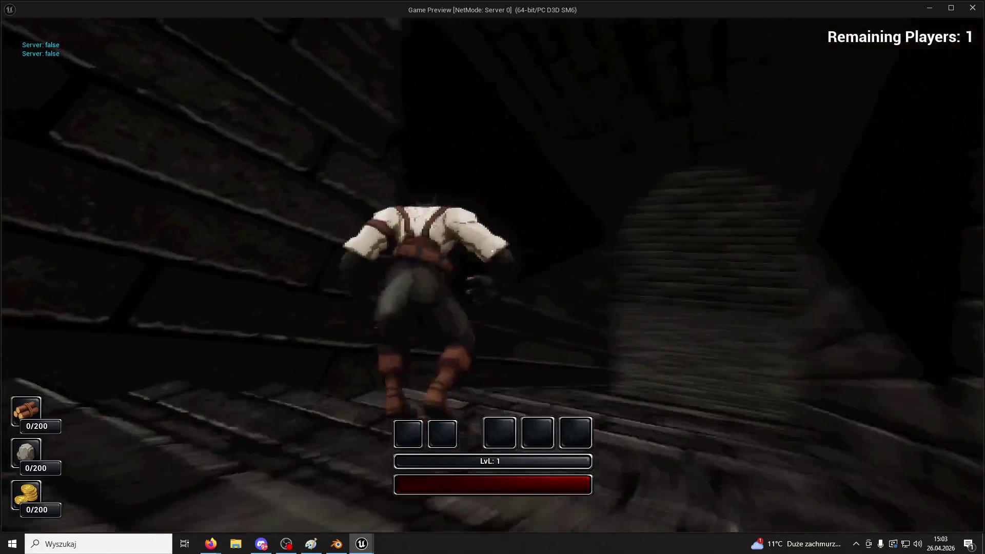
pyautogui.press('w')
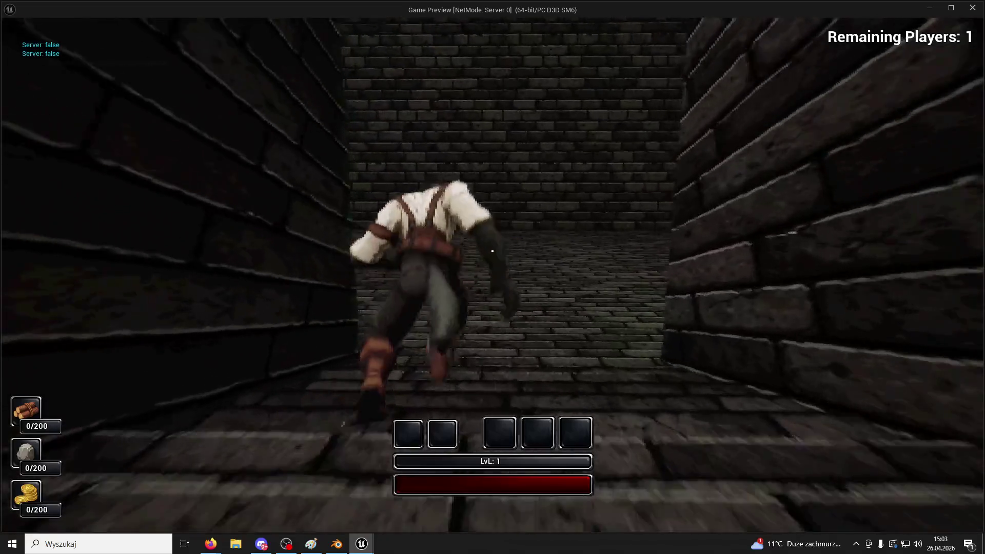
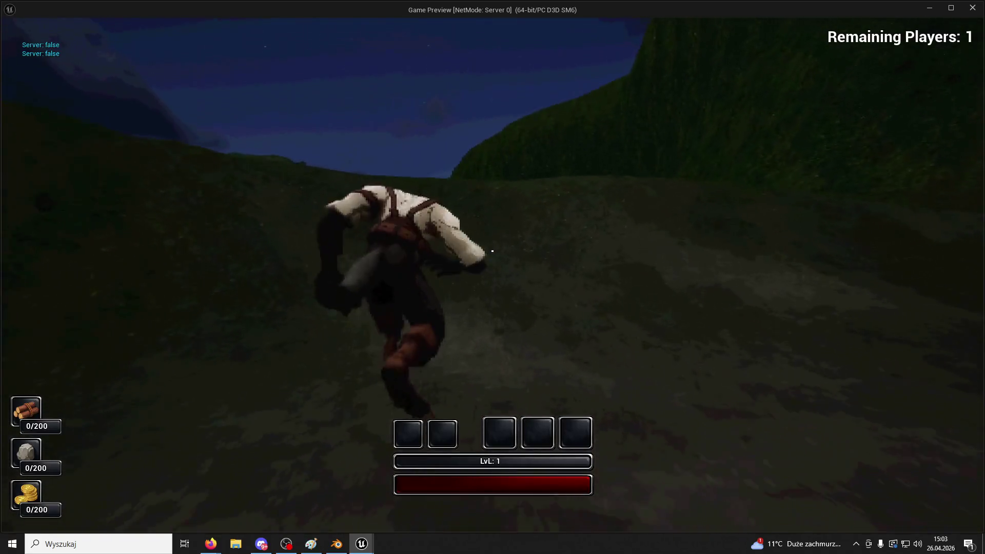
# - In Game Preview, run the character over the hill, across the castle wall and grass
pyautogui.press('w')
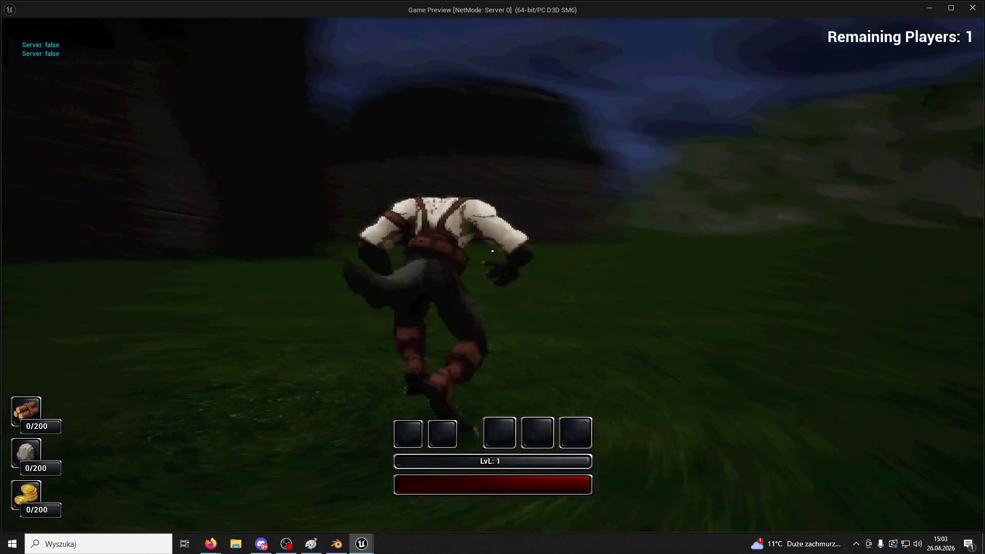
pyautogui.press('w')
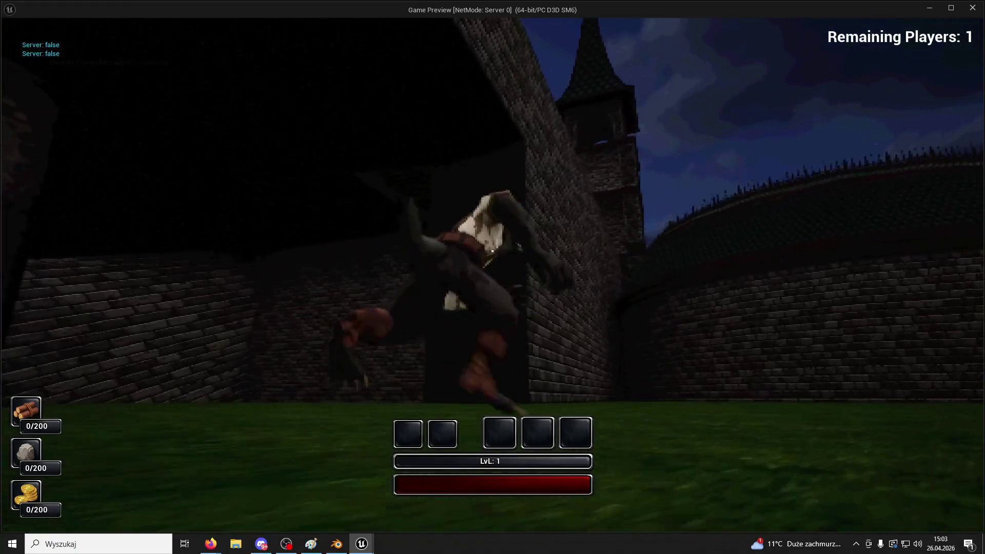
pyautogui.press('w')
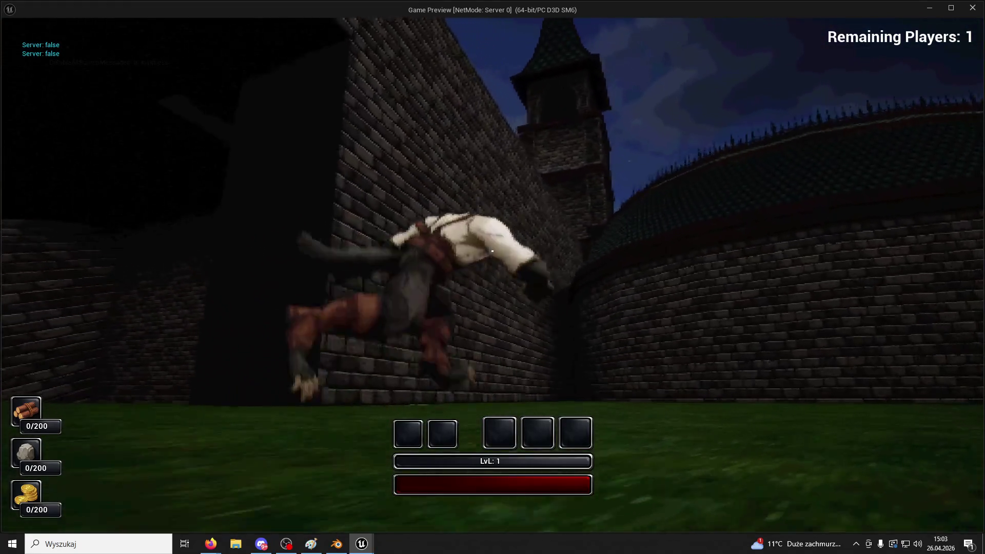
pyautogui.press('w')
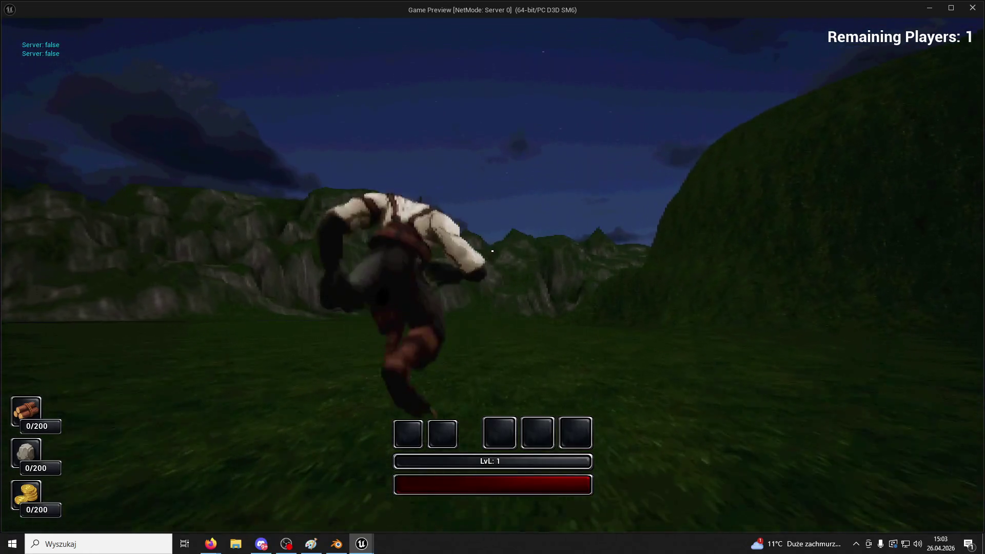
pyautogui.press('w')
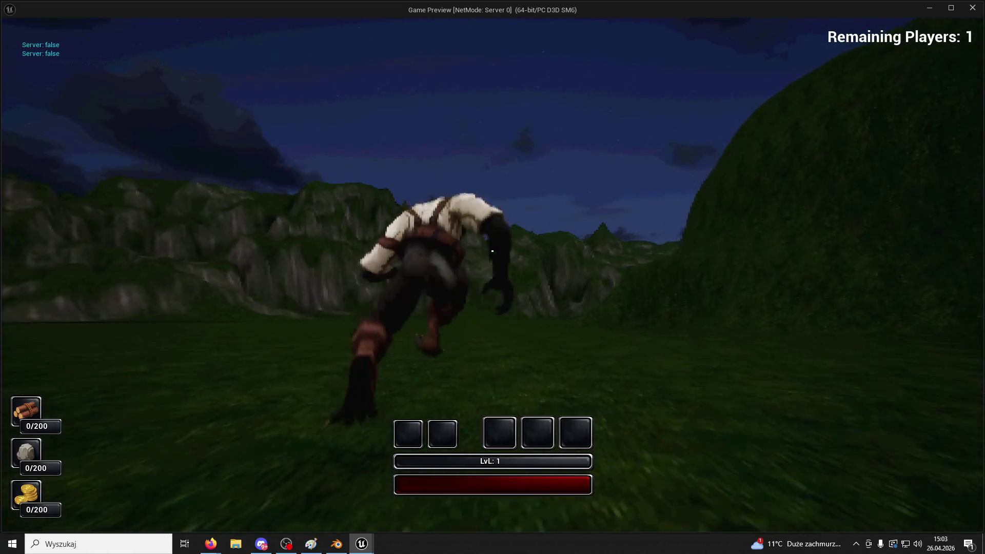
pyautogui.press('w')
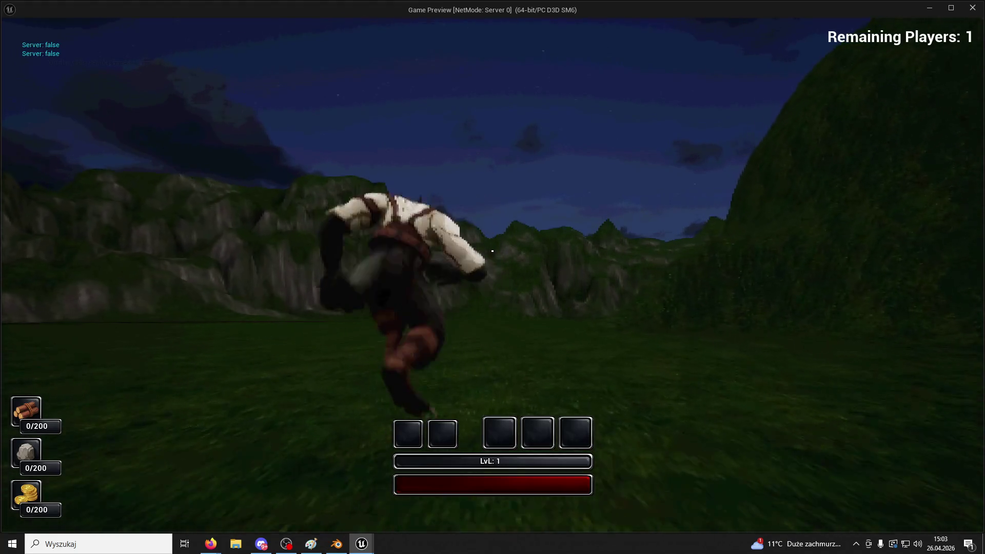
pyautogui.press('w')
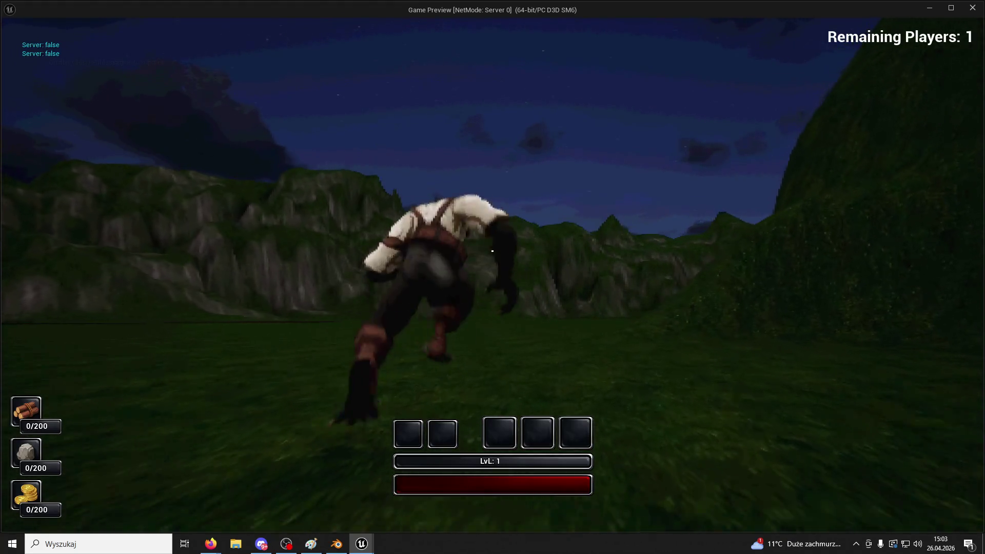
# - Stop the playtest, dismiss the errors notification and close the Message Log
pyautogui.press('Escape')
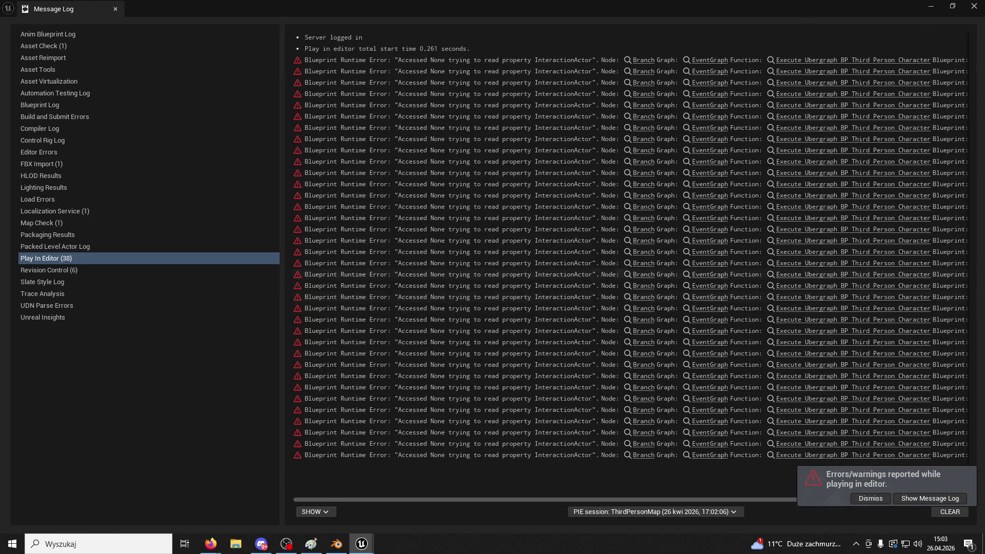
pyautogui.click(871, 499)
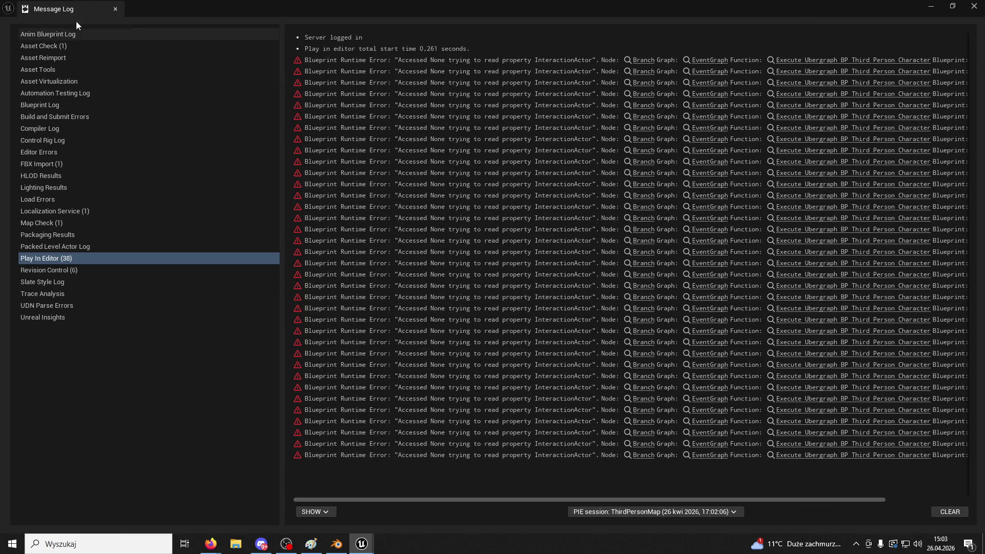
pyautogui.click(114, 10)
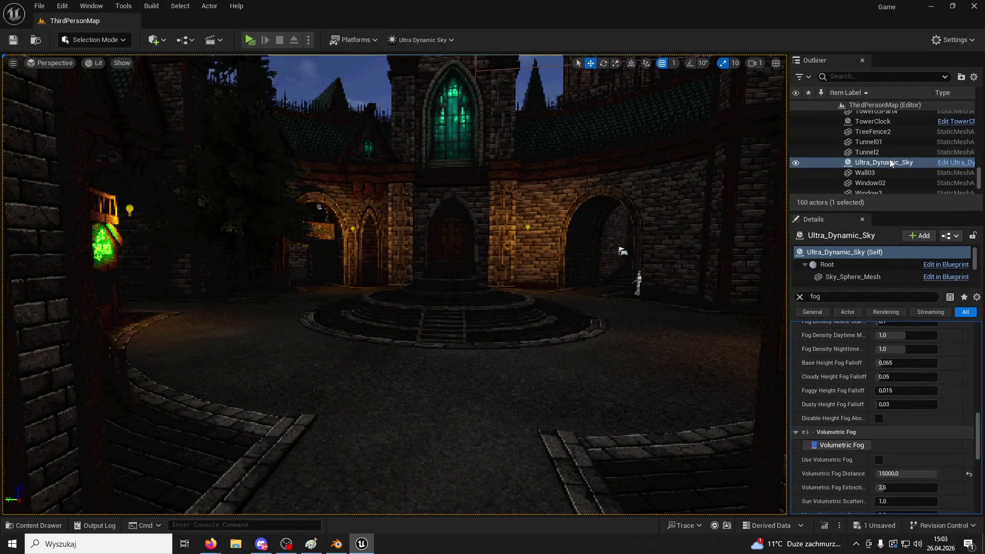
# - Give Ultra_Dynamic_Sky 3.0 day/night lengths and reset Time Of Day to its 960 daytime default
pyautogui.scroll(-3, 892, 163)
pyautogui.scroll(3, 891, 163)
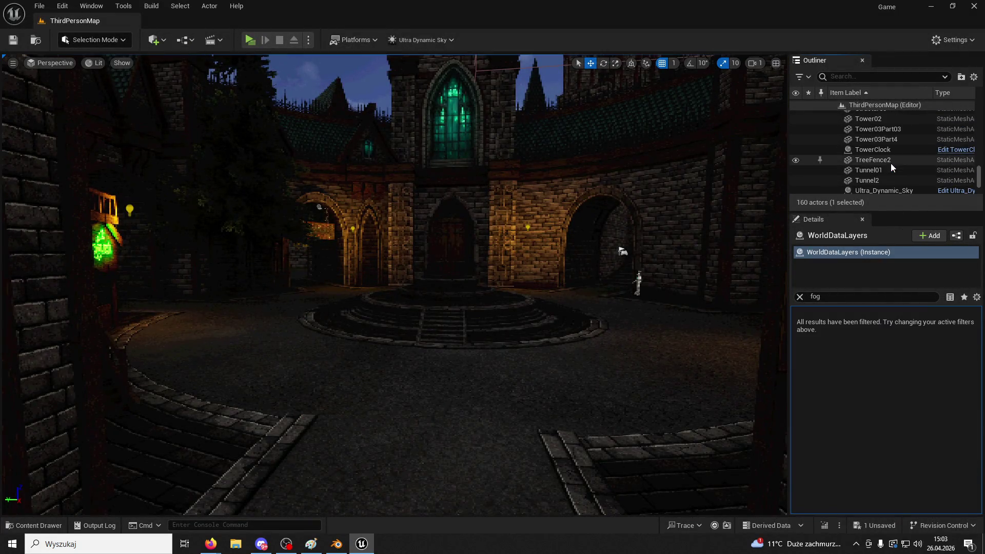
pyautogui.click(892, 191)
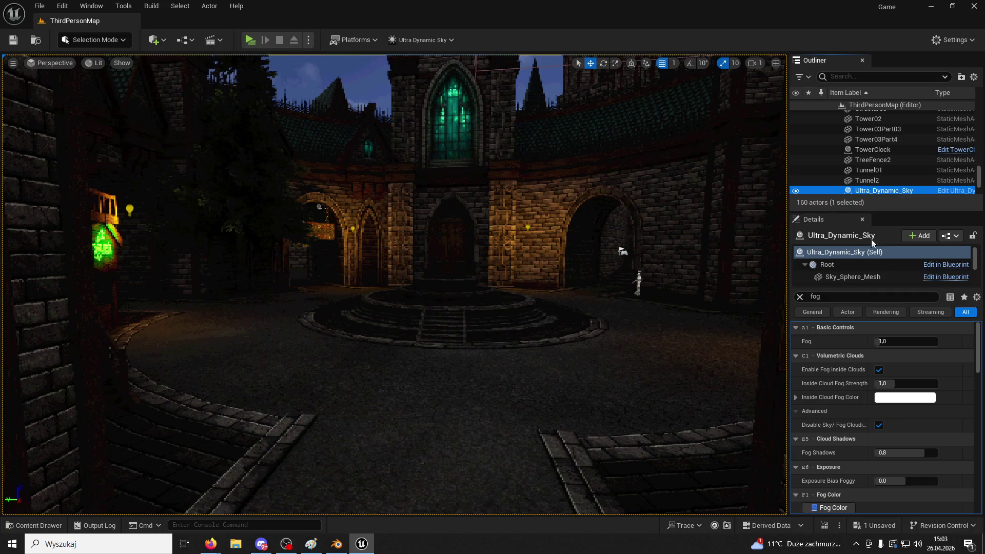
pyautogui.click(802, 297)
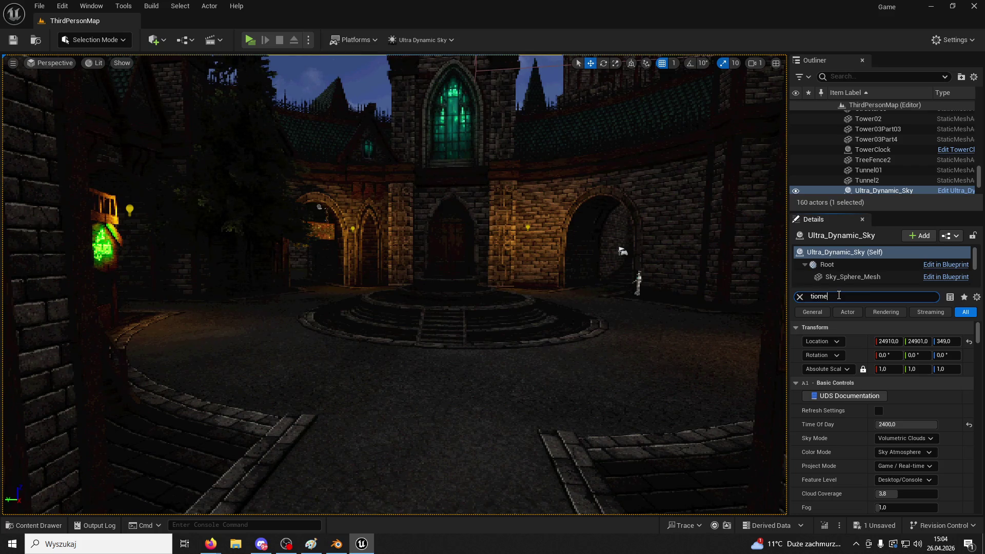
pyautogui.press('BackSpace')
pyautogui.write('me')
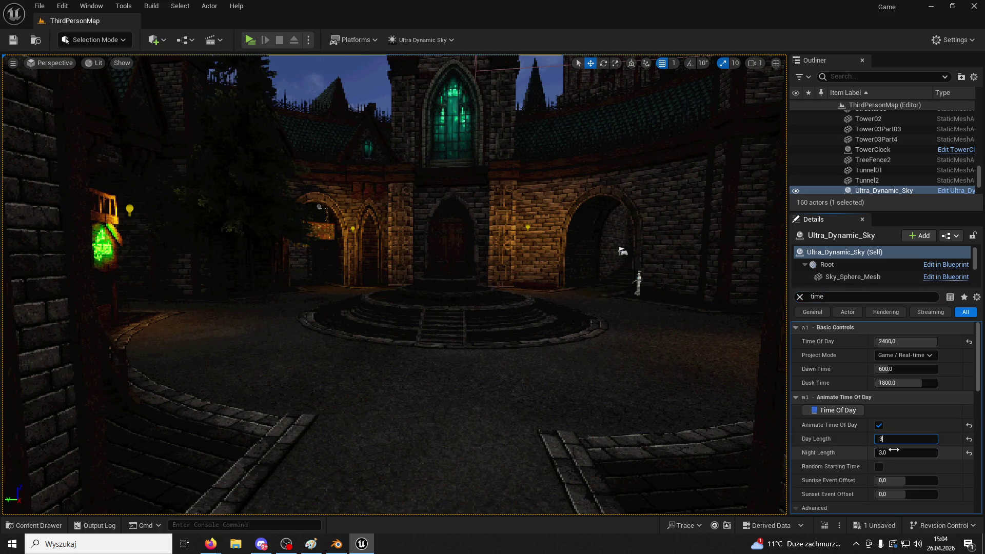
pyautogui.moveTo(896, 342); pyautogui.dragTo(917, 339)
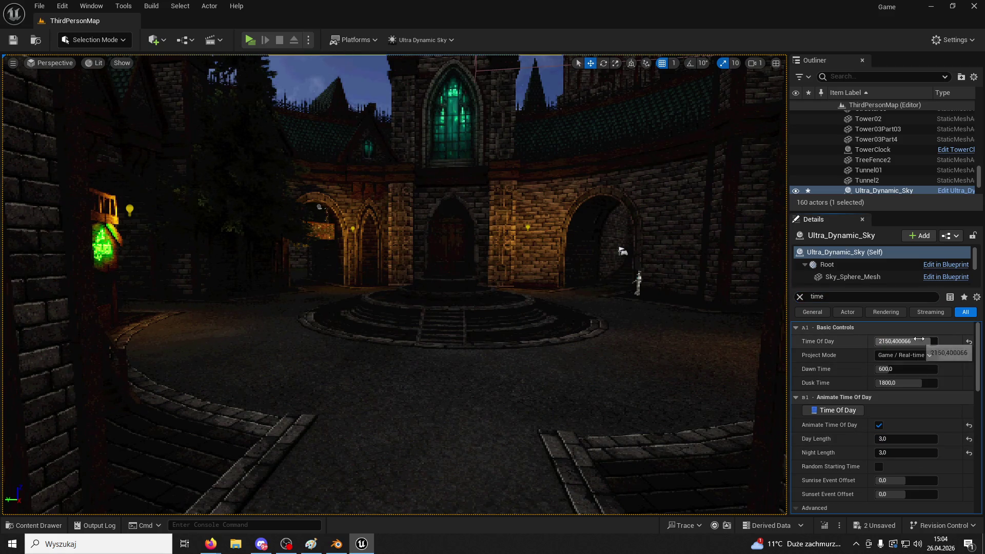
pyautogui.click(972, 343)
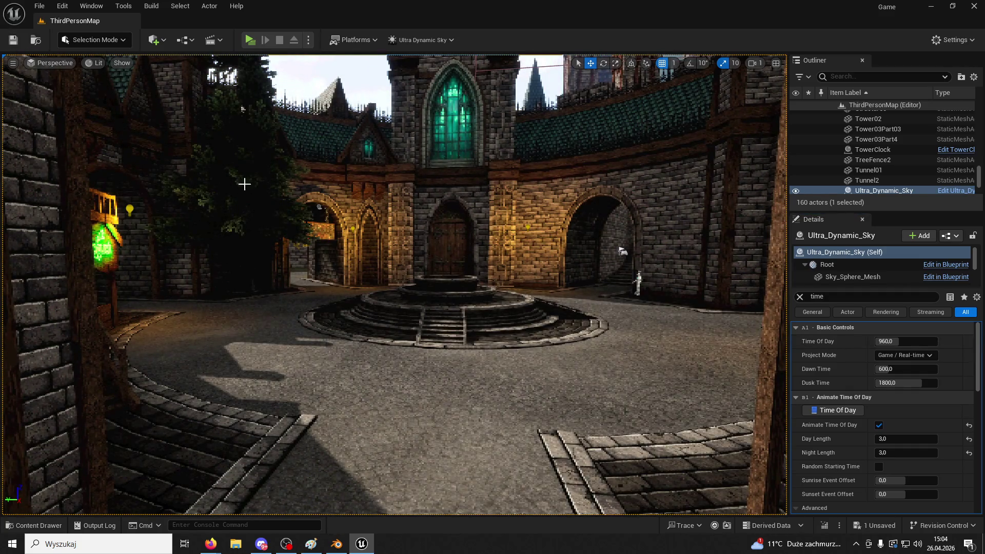
# - Delete the point lights around the courtyard, on the wall and by the arches
pyautogui.click(127, 211)
pyautogui.press('Delete')
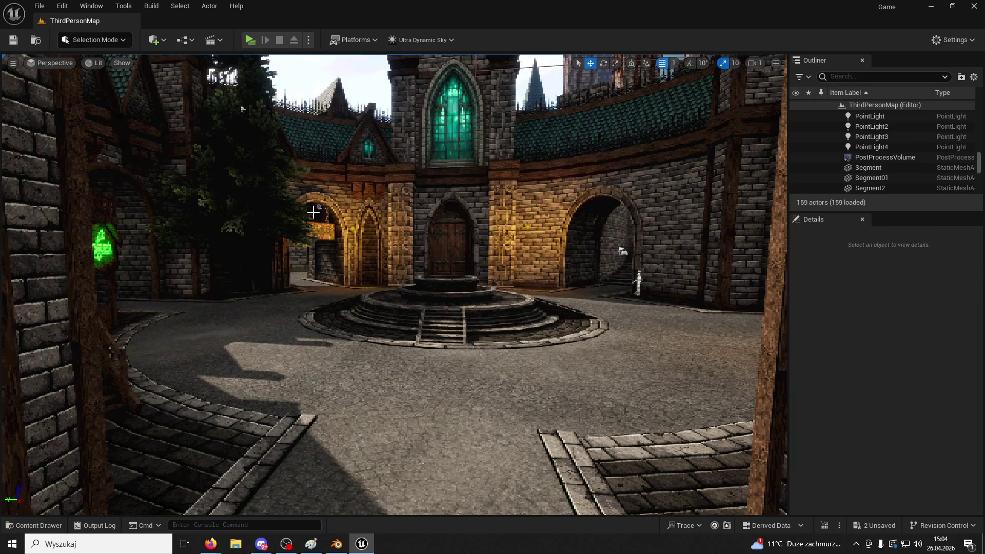
pyautogui.click(528, 224)
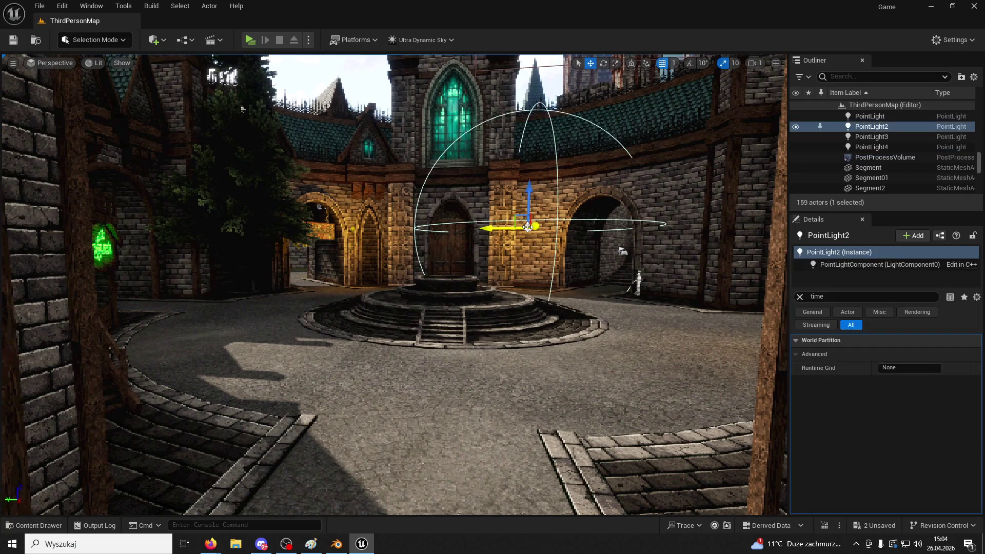
pyautogui.press('Delete')
pyautogui.click(319, 207)
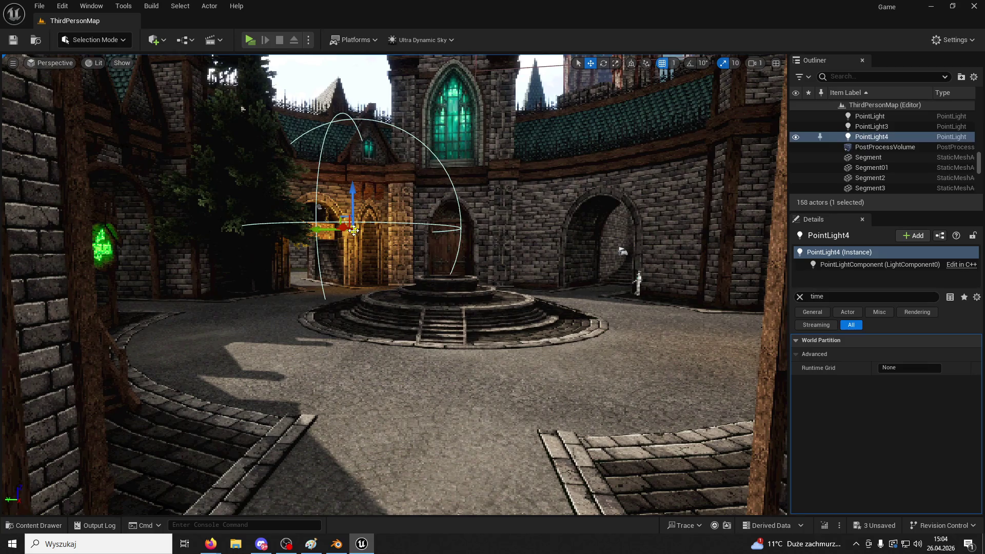
pyautogui.press('Delete')
pyautogui.press('a')
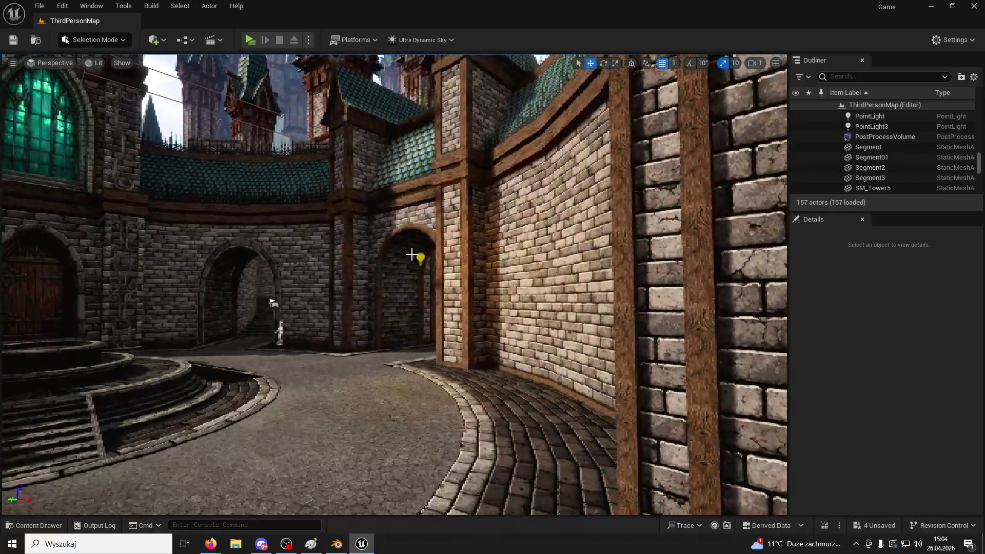
pyautogui.click(420, 257)
pyautogui.press('Delete')
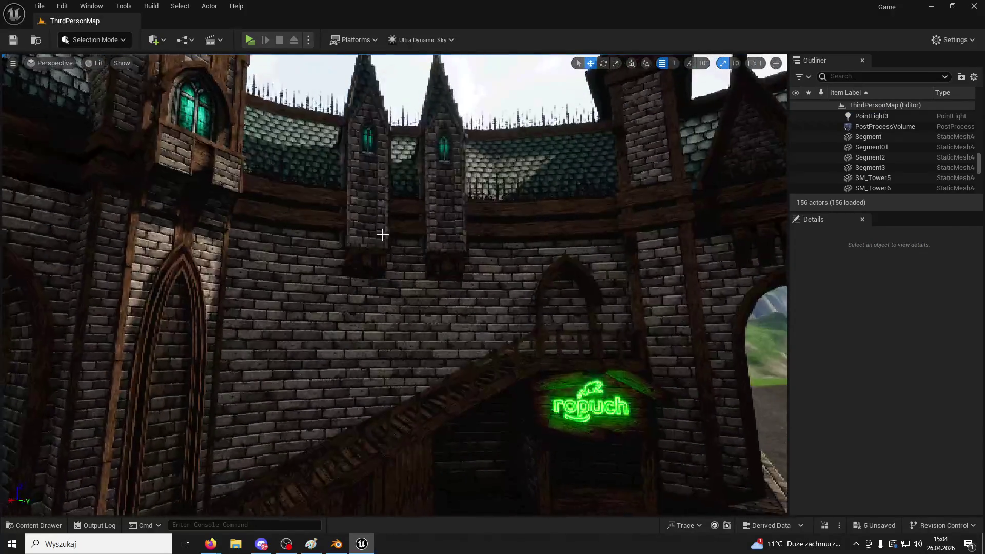
# - Duplicate Spire01 and Spire2, place the copies angled before the wall, and delete the Spire3 copy
pyautogui.click(440, 231)
pyautogui.keyDown('ctrl'); pyautogui.click(365, 221); pyautogui.keyUp('ctrl')
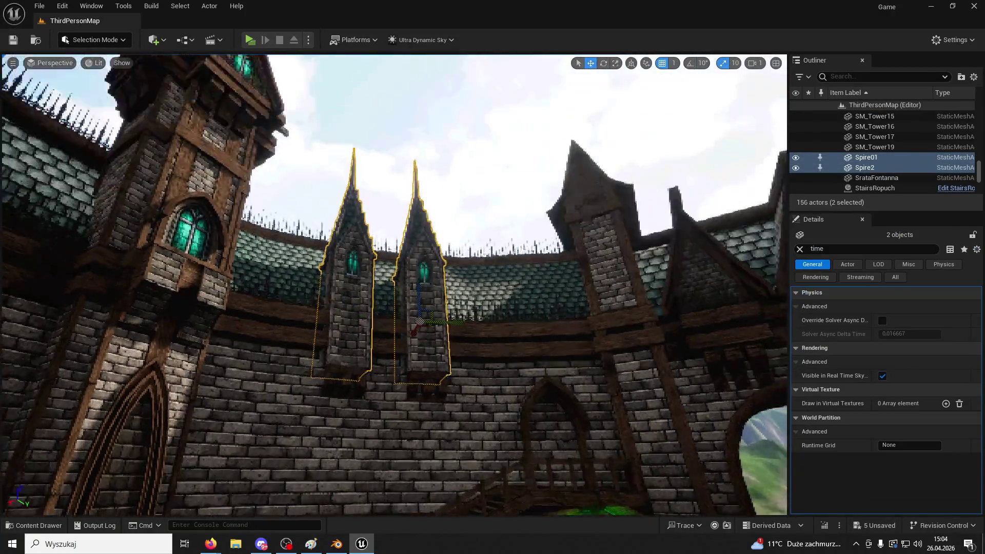
pyautogui.hotkey('ctrl', 'd')
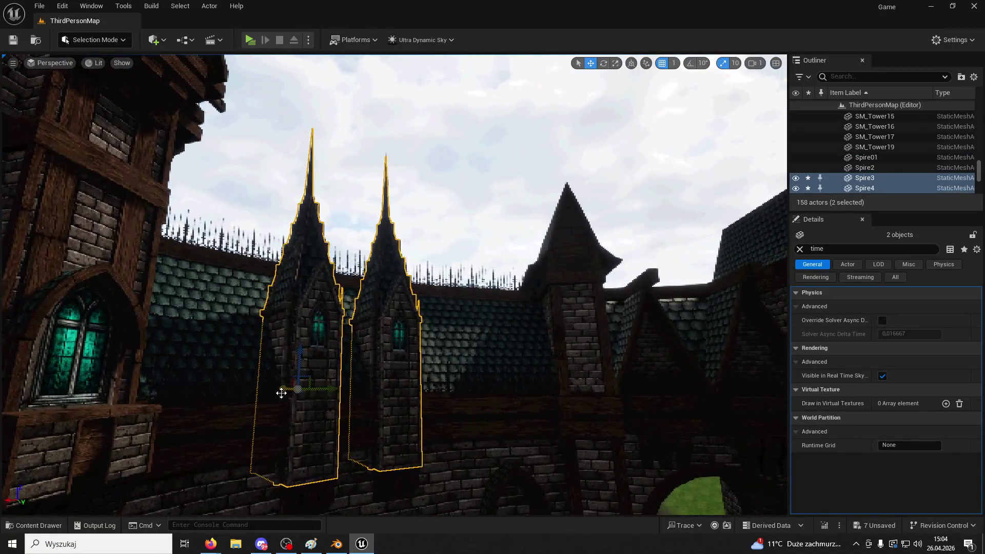
pyautogui.moveTo(282, 392)
pyautogui.mouseDown()
pyautogui.moveTo(490, 405)
pyautogui.moveTo(636, 315)
pyautogui.moveTo(234, 201)
pyautogui.mouseUp()
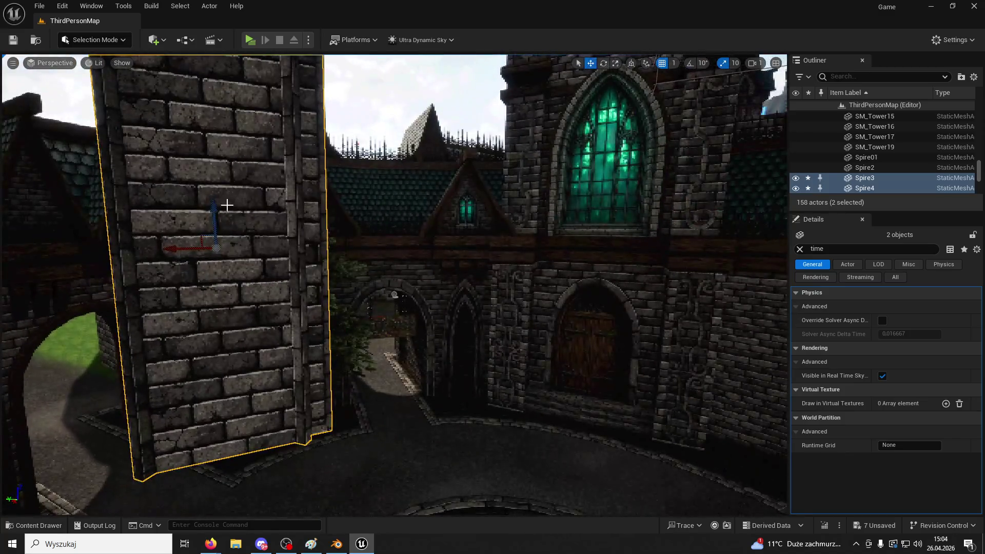
pyautogui.moveTo(179, 253)
pyautogui.mouseDown()
pyautogui.moveTo(264, 233)
pyautogui.moveTo(763, 236)
pyautogui.mouseUp()
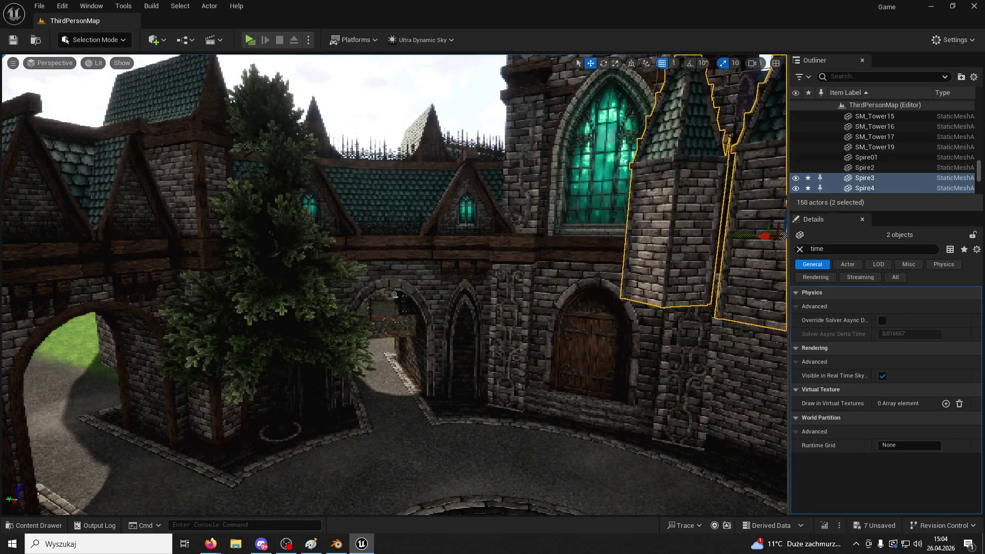
pyautogui.press('f')
pyautogui.moveTo(370, 296)
pyautogui.mouseDown()
pyautogui.moveTo(462, 256)
pyautogui.moveTo(599, 224)
pyautogui.mouseUp()
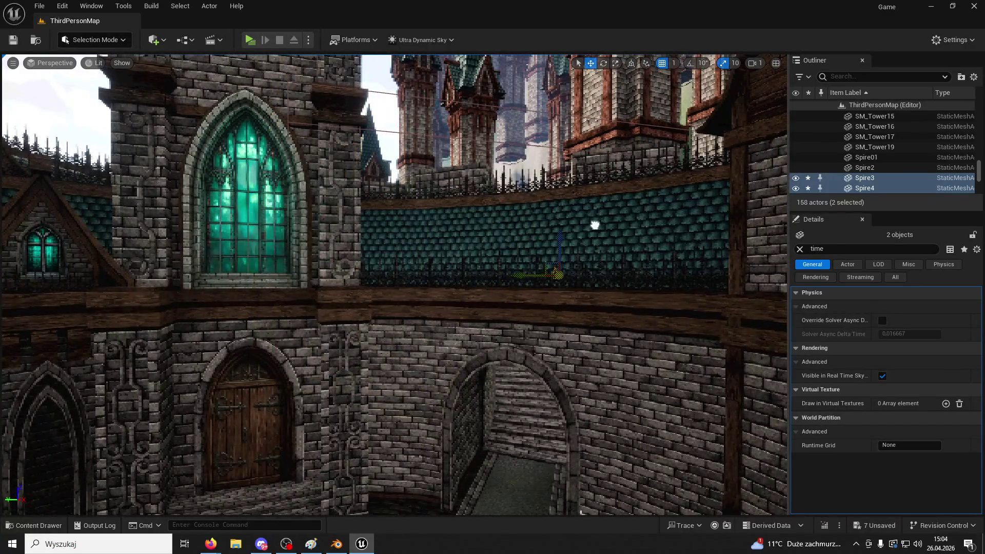
pyautogui.moveTo(508, 255); pyautogui.dragTo(546, 176)
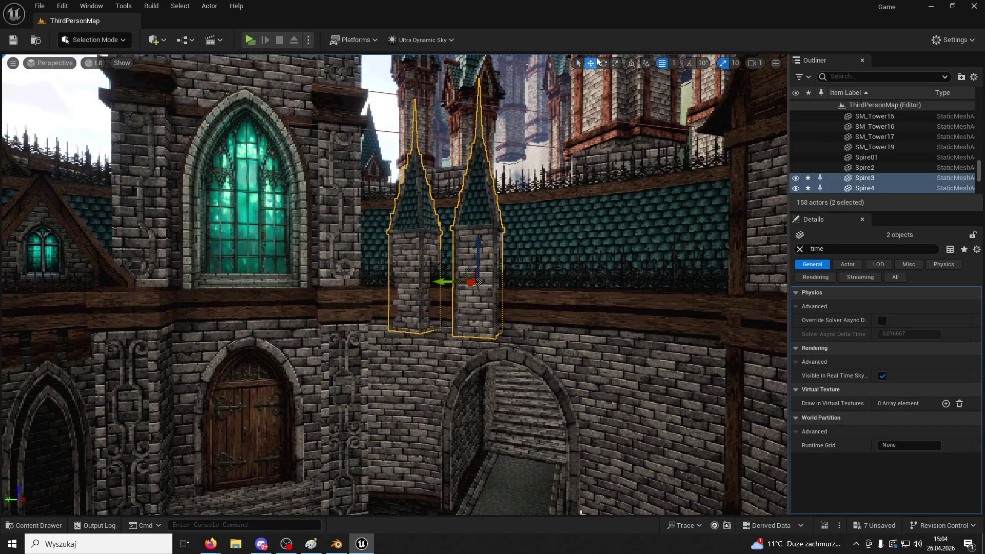
pyautogui.moveTo(503, 283); pyautogui.dragTo(608, 251)
pyautogui.click(555, 228)
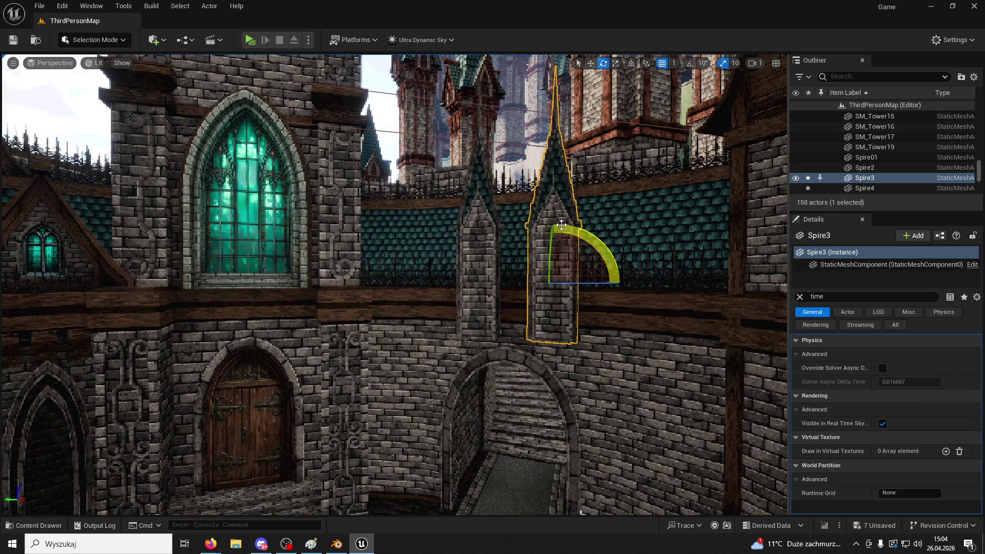
pyautogui.press('Delete')
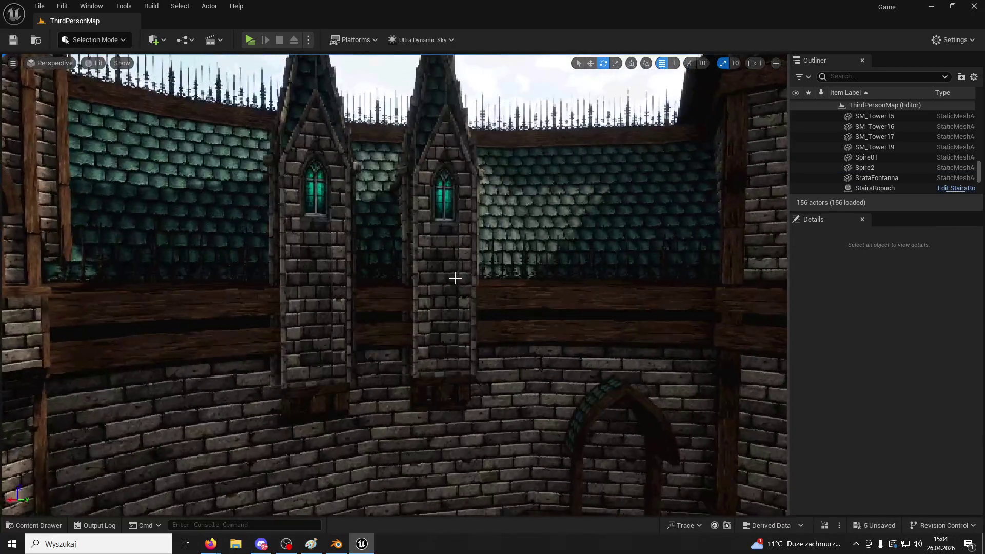
# - Duplicate the wall spire with its window, turn it about 60 degrees and shift a copy left
pyautogui.click(463, 381)
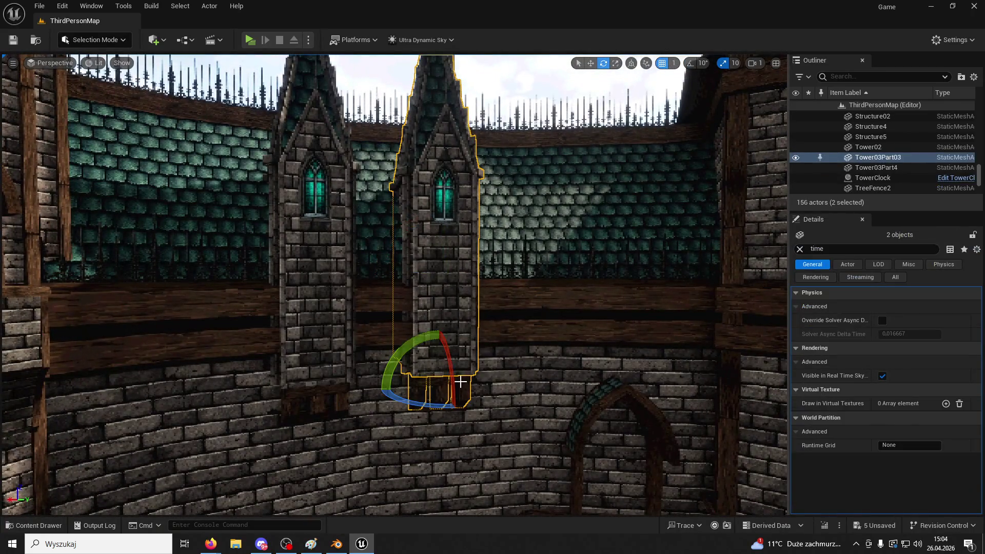
pyautogui.keyDown('ctrl'); pyautogui.click(449, 202); pyautogui.keyUp('ctrl')
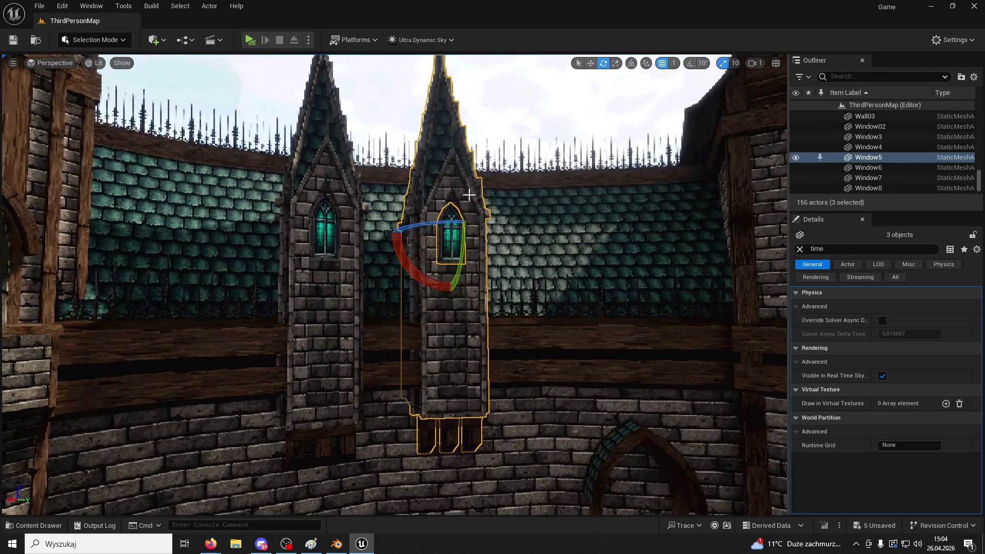
pyautogui.hotkey('ctrl', 'd')
pyautogui.moveTo(466, 233)
pyautogui.mouseDown()
pyautogui.moveTo(452, 226)
pyautogui.moveTo(645, 246)
pyautogui.moveTo(411, 216)
pyautogui.moveTo(436, 216)
pyautogui.moveTo(344, 186)
pyautogui.moveTo(461, 236)
pyautogui.moveTo(524, 278)
pyautogui.moveTo(554, 281)
pyautogui.moveTo(536, 285)
pyautogui.mouseUp()
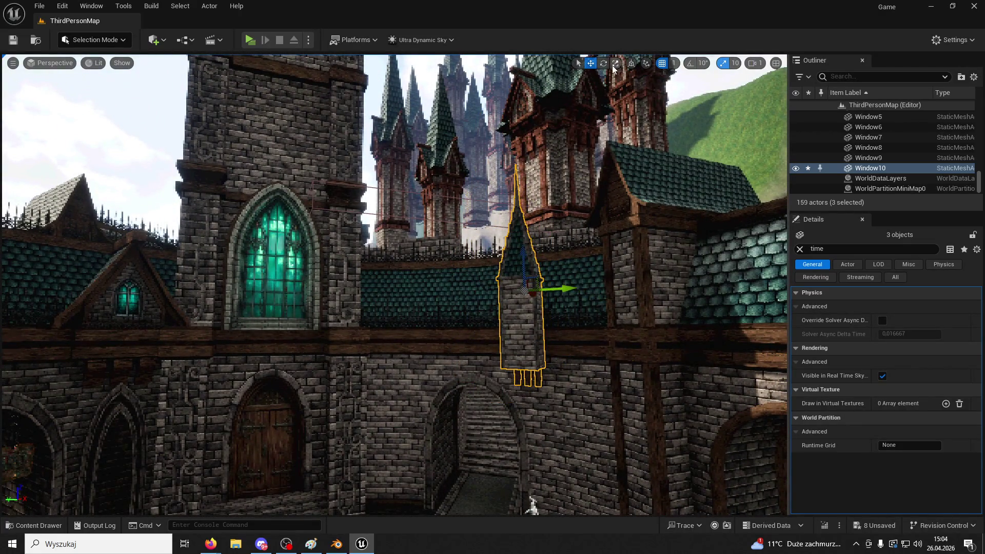
pyautogui.press('f')
pyautogui.moveTo(536, 242); pyautogui.dragTo(455, 242)
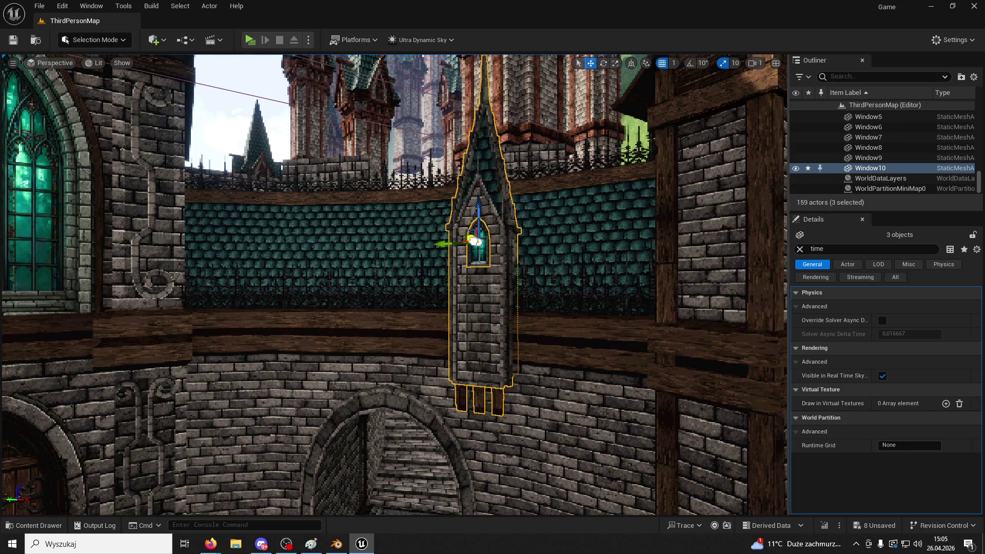
pyautogui.scroll(3, 493, 231)
pyautogui.moveTo(513, 210)
pyautogui.mouseDown()
pyautogui.moveTo(354, 216)
pyautogui.moveTo(374, 208)
pyautogui.mouseUp()
pyautogui.press('a')
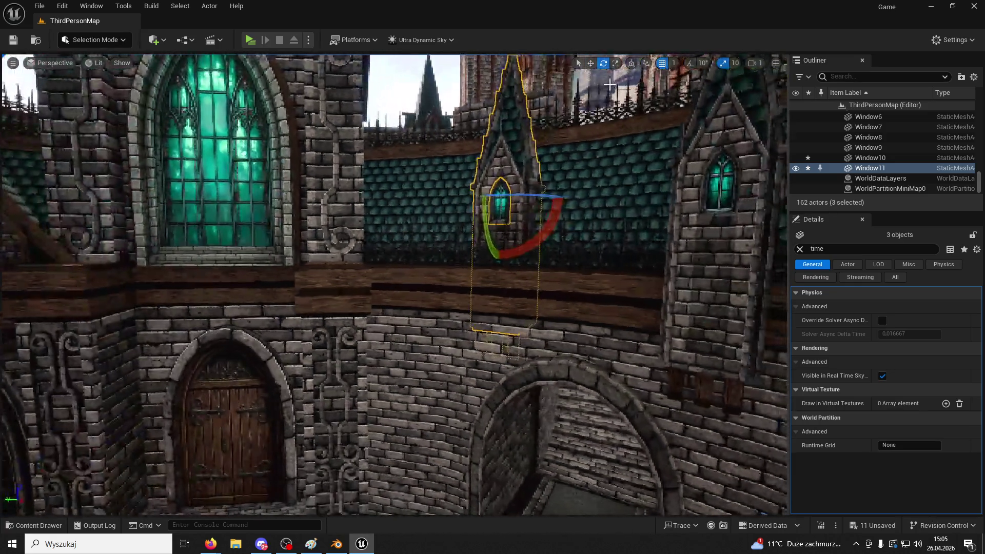
pyautogui.moveTo(491, 198); pyautogui.dragTo(459, 191)
pyautogui.scroll(2, 483, 197)
pyautogui.scroll(-4, 459, 190)
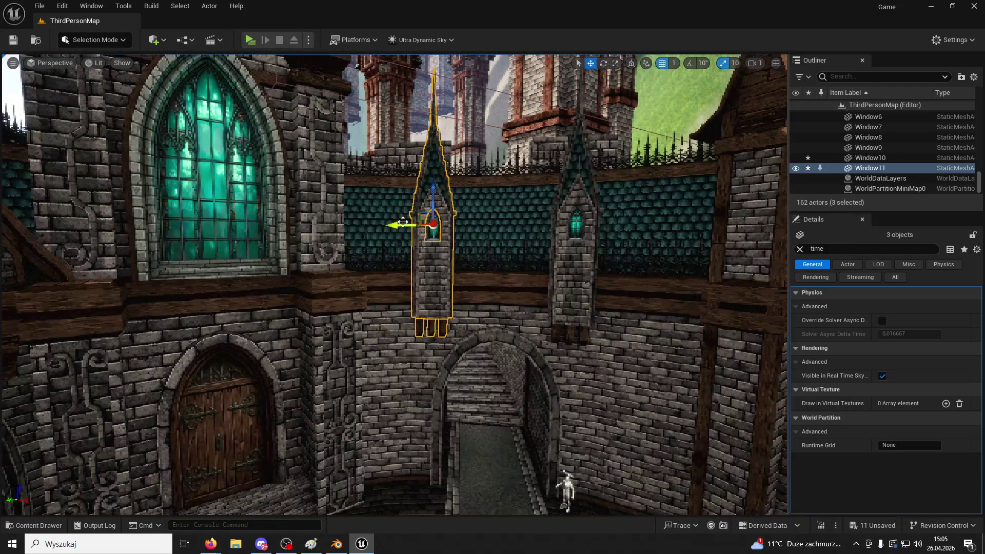
pyautogui.moveTo(403, 222); pyautogui.dragTo(399, 224)
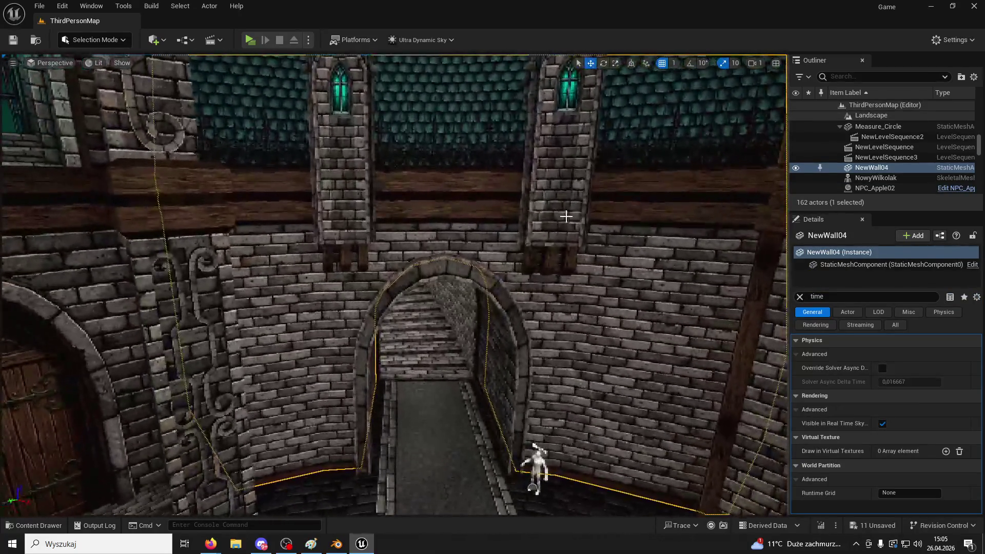
# - Select Spire3, Tower03Part5 and the left spire with its base pieces, then raise them
pyautogui.click(570, 231)
pyautogui.keyDown('ctrl'); pyautogui.click(573, 262); pyautogui.keyUp('ctrl')
pyautogui.press('f')
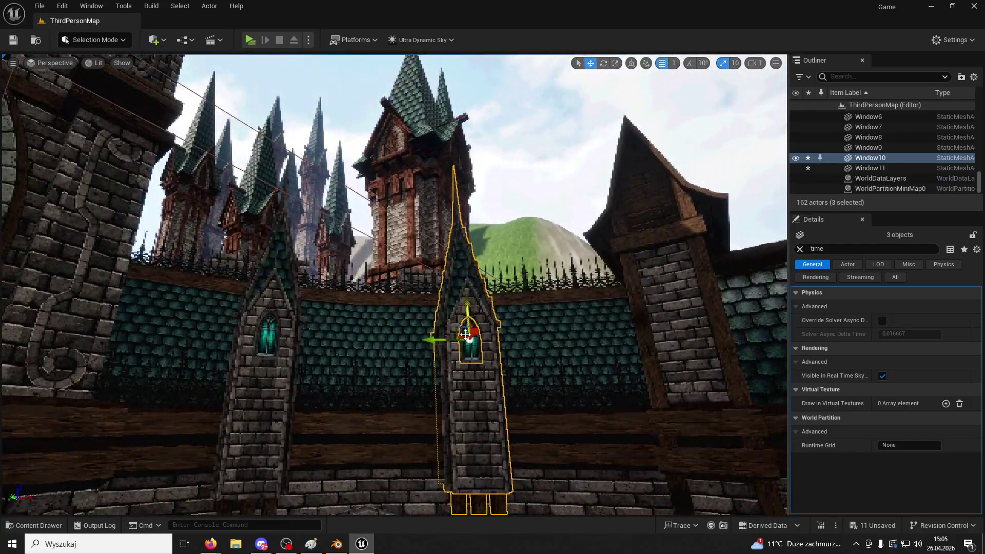
pyautogui.keyDown('ctrl'); pyautogui.click(271, 299); pyautogui.keyUp('ctrl')
pyautogui.scroll(3, 305, 415)
pyautogui.keyDown('ctrl'); pyautogui.click(286, 367); pyautogui.keyUp('ctrl')
pyautogui.moveTo(274, 319); pyautogui.dragTo(262, 263)
pyautogui.scroll(8, 262, 263)
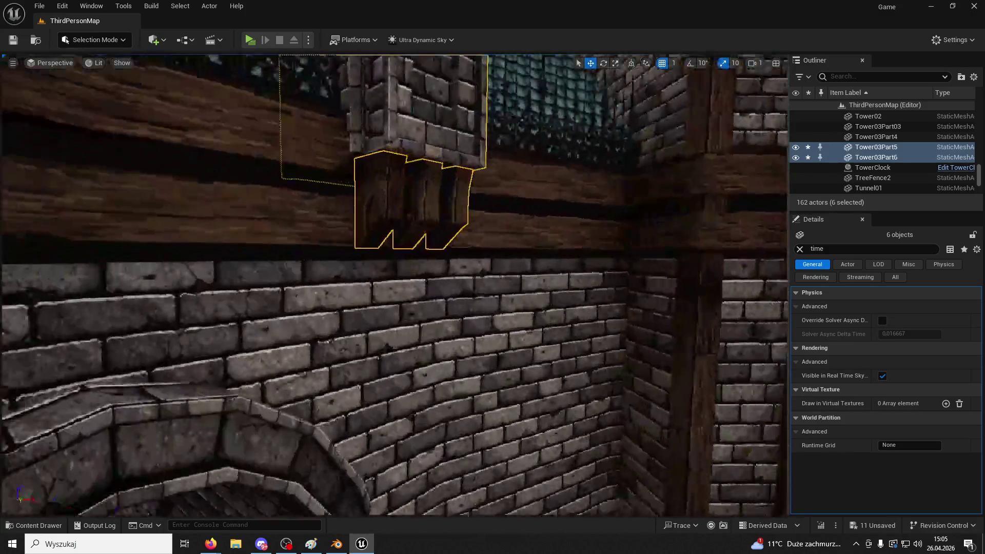
pyautogui.press('d')
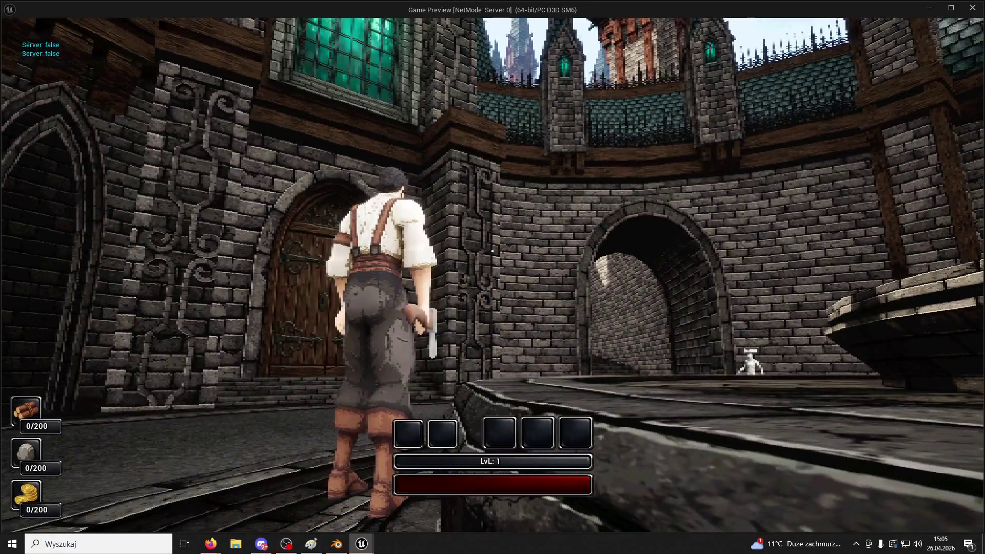
# - Stop the courtyard playtest with Esc to return to the level editor
pyautogui.press('Escape')
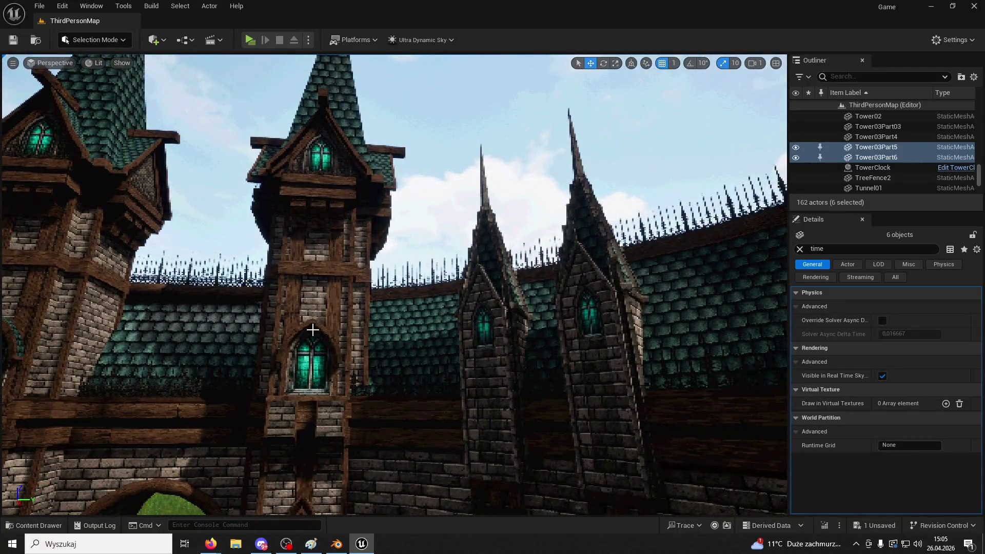
# - Select the tower's arched windows, then select the Segment4 bracket and bring it into view
pyautogui.click(312, 359)
pyautogui.keyDown('ctrl'); pyautogui.click(324, 343); pyautogui.keyUp('ctrl')
pyautogui.moveTo(421, 394); pyautogui.dragTo(370, 362)
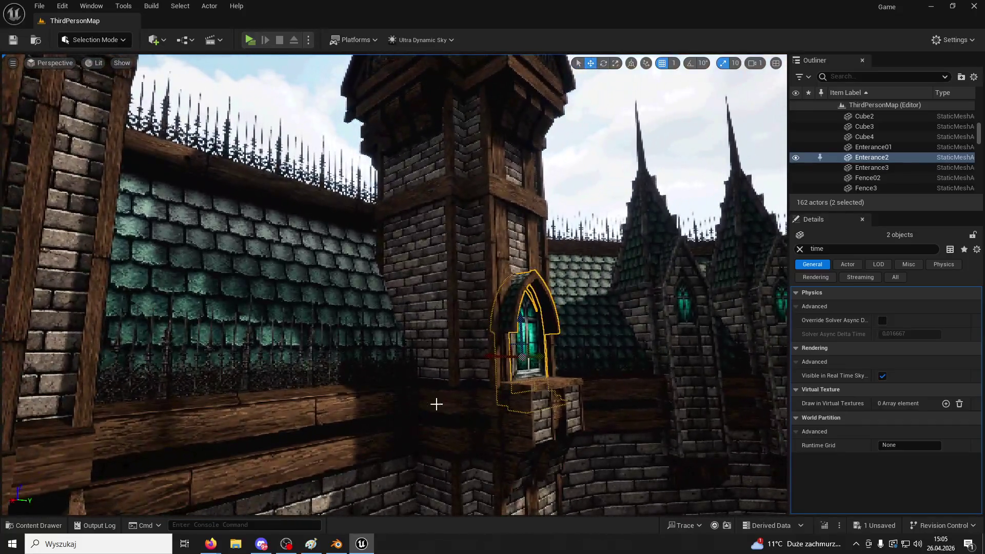
pyautogui.click(540, 428)
pyautogui.moveTo(710, 375)
pyautogui.mouseDown()
pyautogui.moveTo(609, 358)
pyautogui.moveTo(292, 346)
pyautogui.mouseUp()
pyautogui.moveTo(617, 327); pyautogui.dragTo(569, 279)
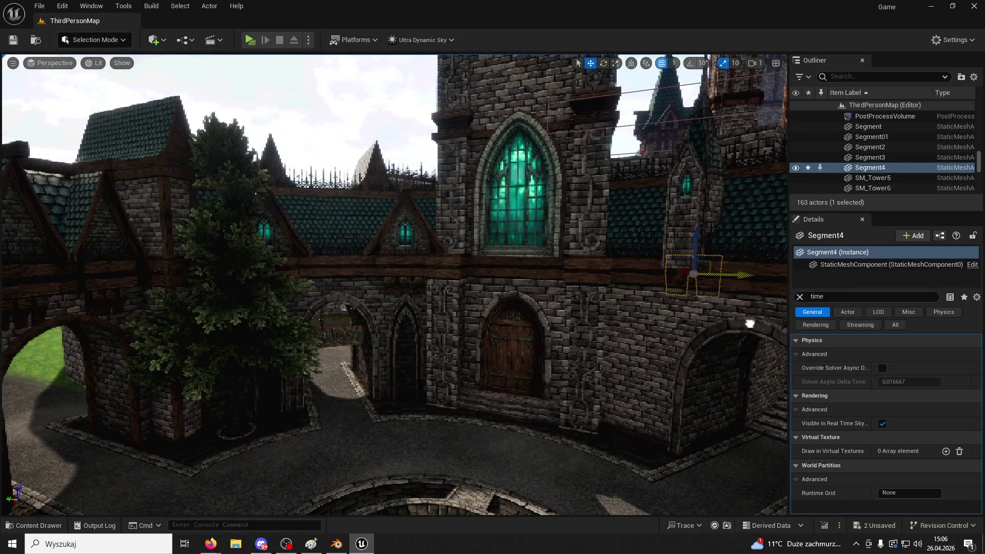
pyautogui.moveTo(344, 307); pyautogui.dragTo(476, 281)
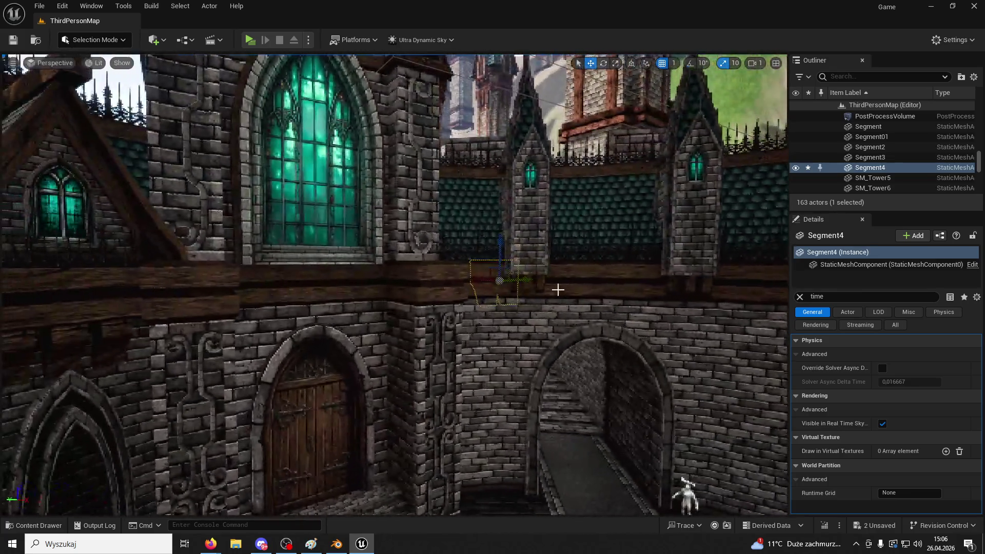
# - Spin Segment4 around its vertical axis, undo the changes, and slide it left along the wall
pyautogui.click(603, 63)
pyautogui.moveTo(734, 303); pyautogui.dragTo(647, 308)
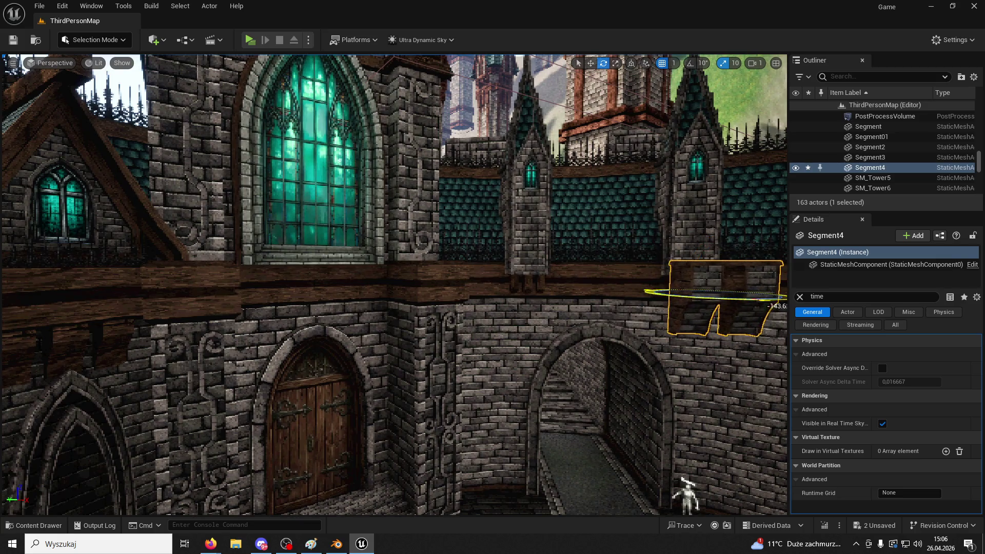
pyautogui.moveTo(462, 287); pyautogui.dragTo(462, 264)
pyautogui.click(413, 259)
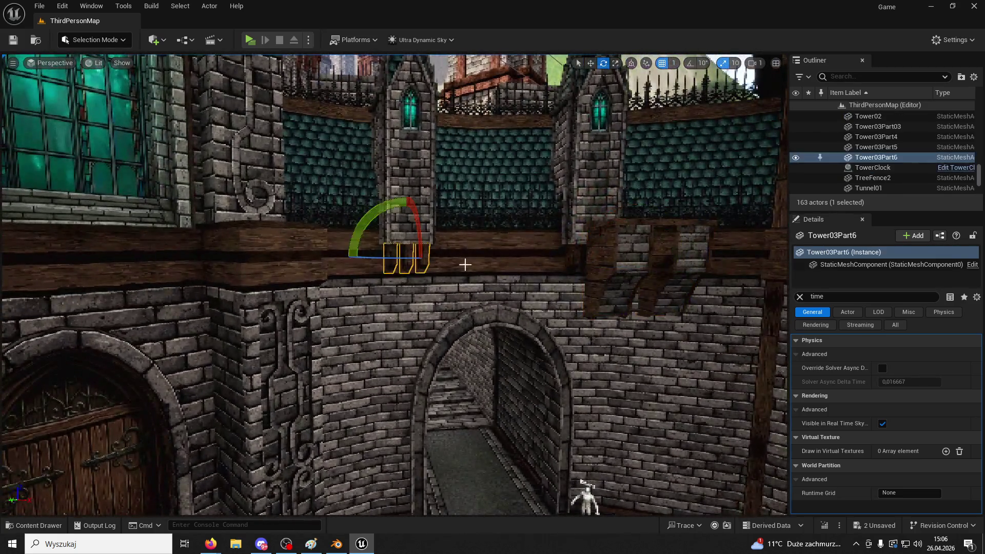
pyautogui.hotkey('ctrl', 'z')
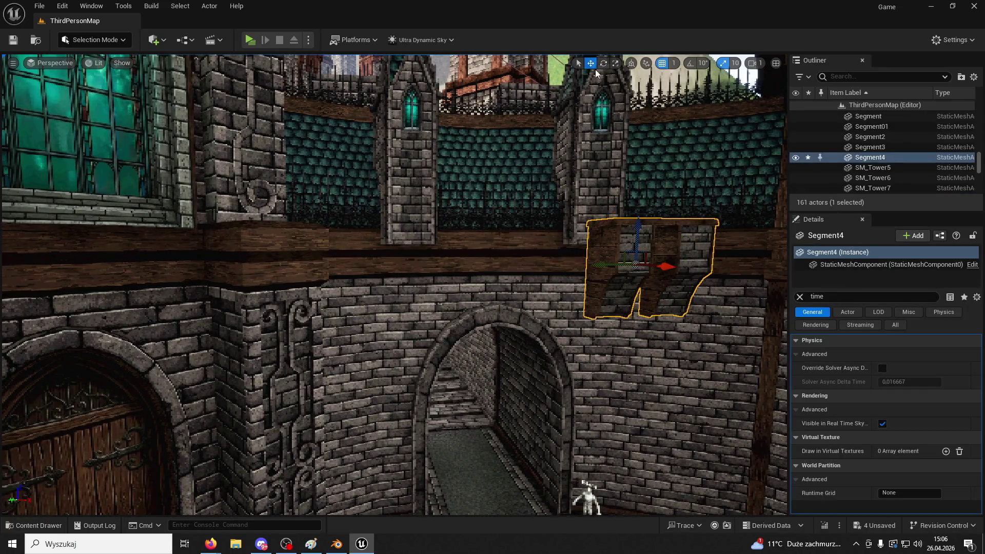
pyautogui.moveTo(667, 266)
pyautogui.mouseDown()
pyautogui.moveTo(539, 249)
pyautogui.moveTo(510, 260)
pyautogui.moveTo(532, 257)
pyautogui.mouseUp()
pyautogui.press('f')
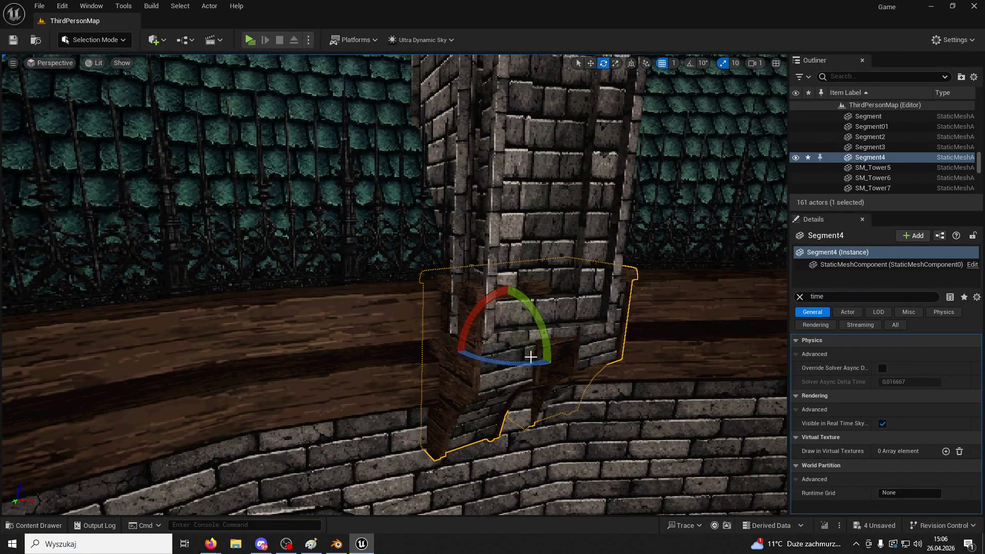
# - Rotate Segment4 about 14 degrees, scale it to 0.735 and move it under the spire
pyautogui.moveTo(531, 359); pyautogui.dragTo(554, 363)
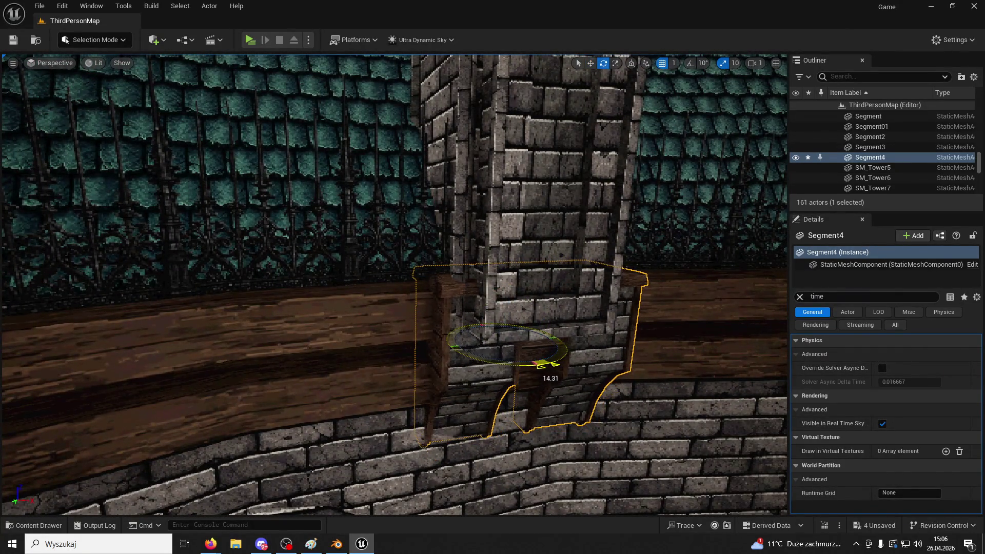
pyautogui.click(799, 297)
pyautogui.moveTo(887, 379); pyautogui.dragTo(873, 379)
pyautogui.click(592, 65)
pyautogui.moveTo(534, 363)
pyautogui.mouseDown()
pyautogui.moveTo(530, 391)
pyautogui.moveTo(480, 369)
pyautogui.moveTo(396, 409)
pyautogui.moveTo(398, 381)
pyautogui.mouseUp()
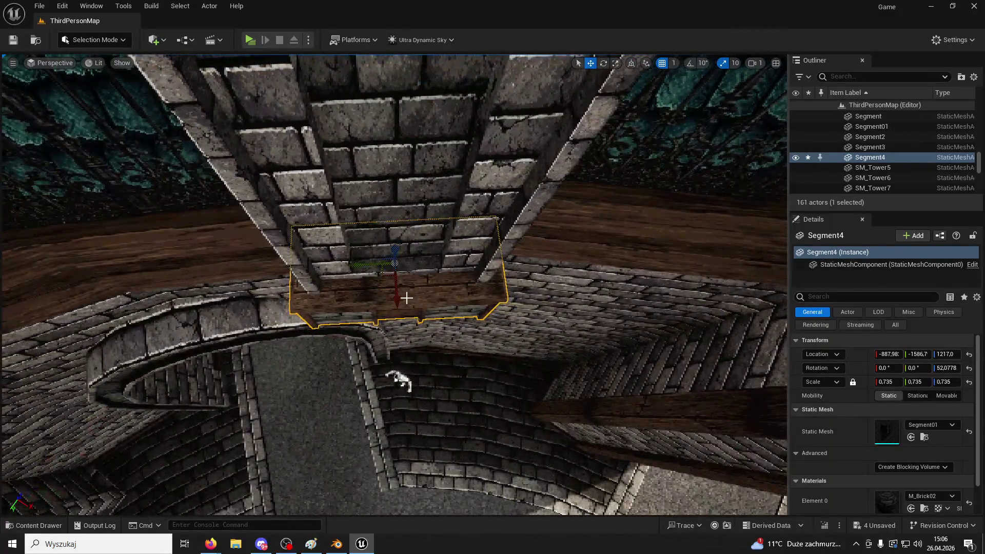
# - Orbit in under the spire and select Spire3 together with Window10
pyautogui.moveTo(385, 296)
pyautogui.mouseDown()
pyautogui.moveTo(390, 308)
pyautogui.moveTo(405, 266)
pyautogui.moveTo(398, 288)
pyautogui.mouseUp()
pyautogui.moveTo(426, 212); pyautogui.dragTo(426, 213)
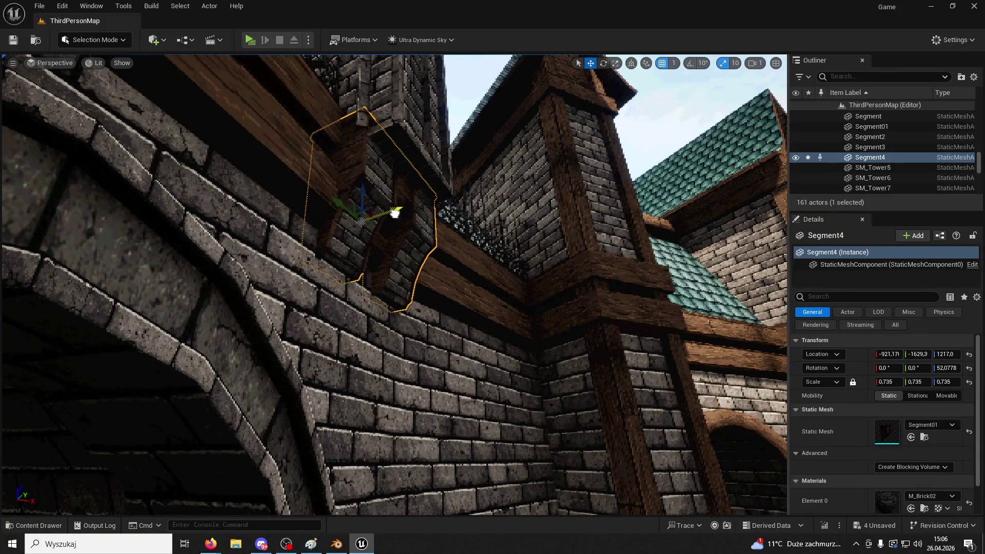
pyautogui.moveTo(425, 165); pyautogui.dragTo(446, 165)
pyautogui.click(423, 160)
pyautogui.keyDown('ctrl'); pyautogui.click(423, 160); pyautogui.keyUp('ctrl')
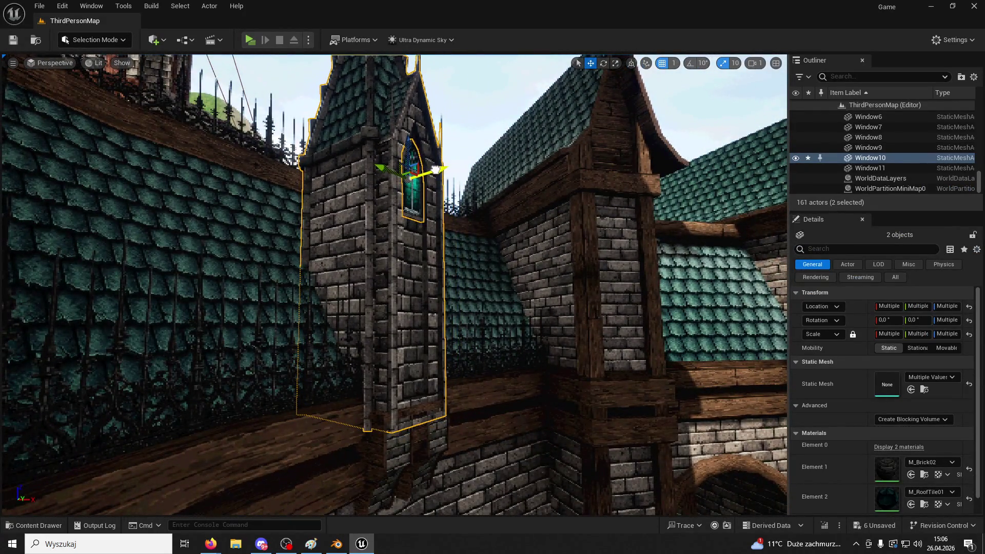
# - Reselect Window10 with Spire3 and view them head-on against the castle wall
pyautogui.click(413, 186)
pyautogui.keyDown('ctrl'); pyautogui.click(396, 241); pyautogui.keyUp('ctrl')
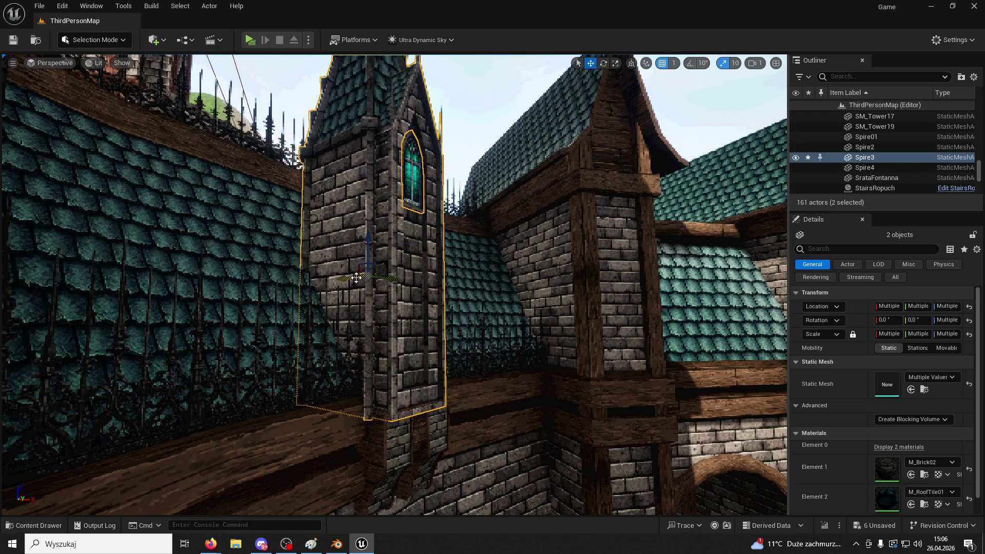
pyautogui.moveTo(348, 278); pyautogui.dragTo(300, 276)
pyautogui.moveTo(519, 311)
pyautogui.mouseDown()
pyautogui.moveTo(462, 328)
pyautogui.moveTo(407, 306)
pyautogui.mouseUp()
# - Delete the spare Spire4, then frame Spire3 and look into the stairwell below it
pyautogui.click(374, 293)
pyautogui.press('Delete')
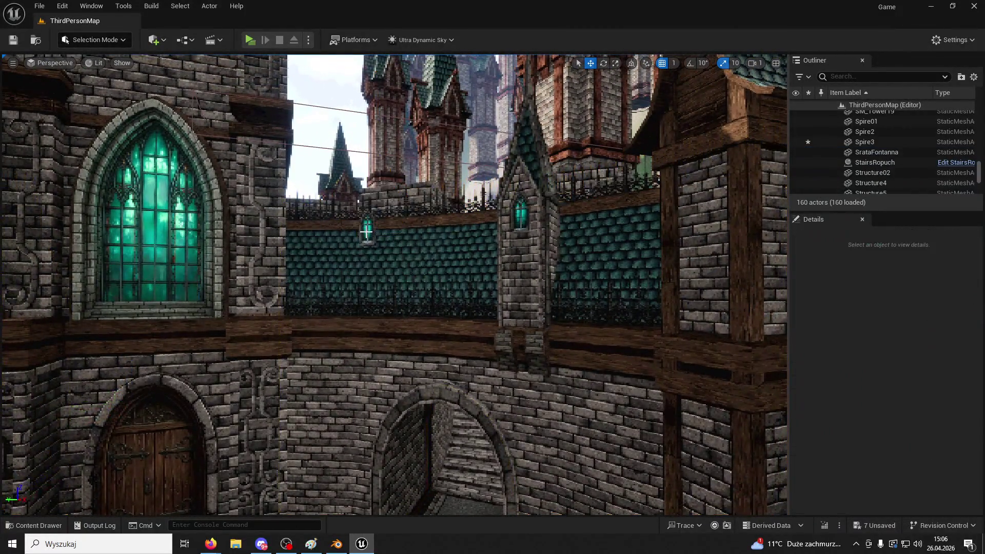
pyautogui.scroll(6, 505, 246)
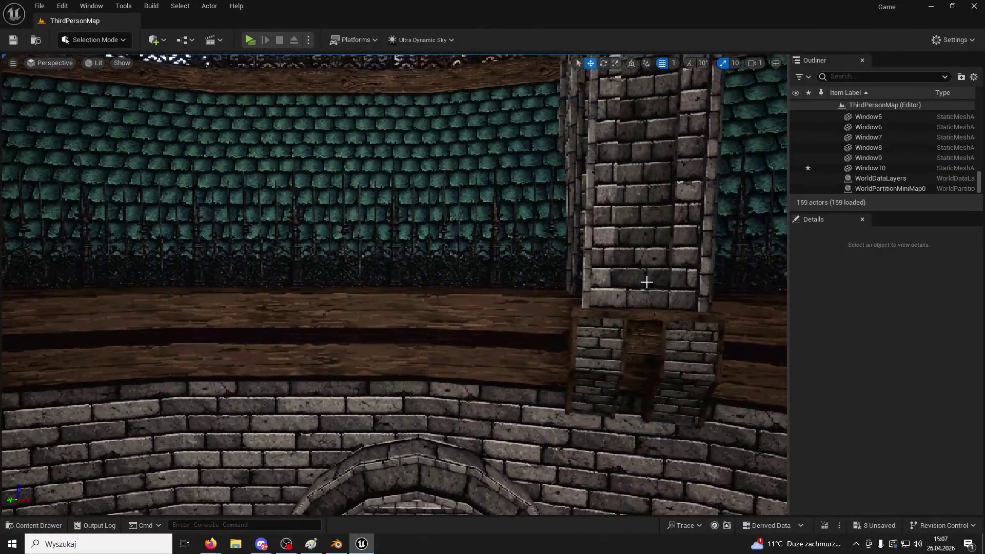
pyautogui.click(640, 286)
pyautogui.press('f')
pyautogui.moveTo(665, 263); pyautogui.dragTo(665, 263)
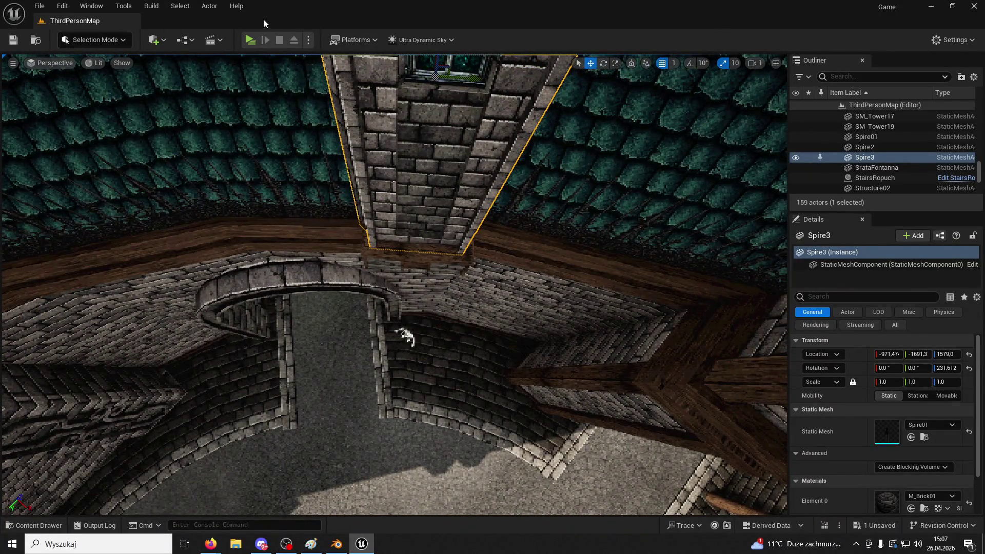
pyautogui.click(251, 40)
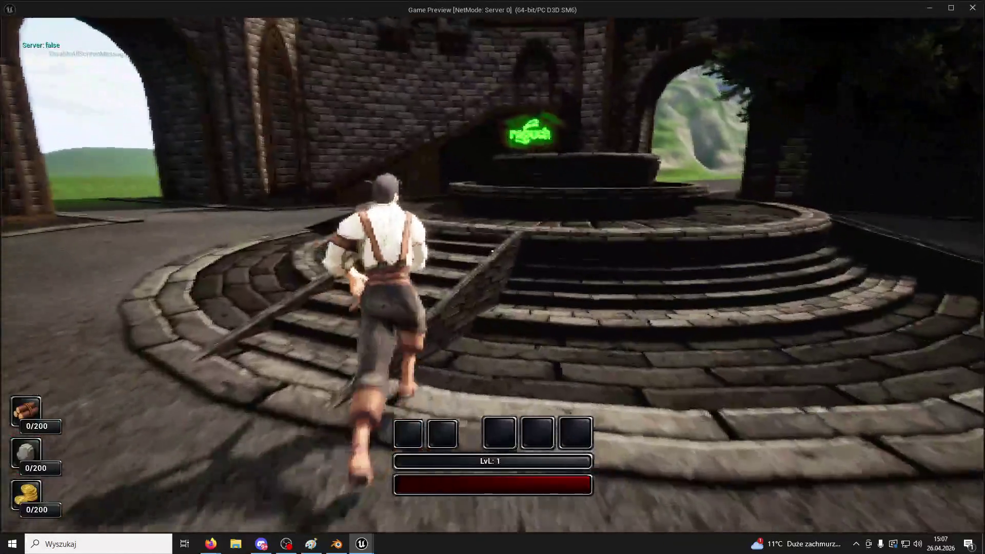
# - Jump around the courtyard, end the playtest, and delete the leftover roof window
pyautogui.press('space')
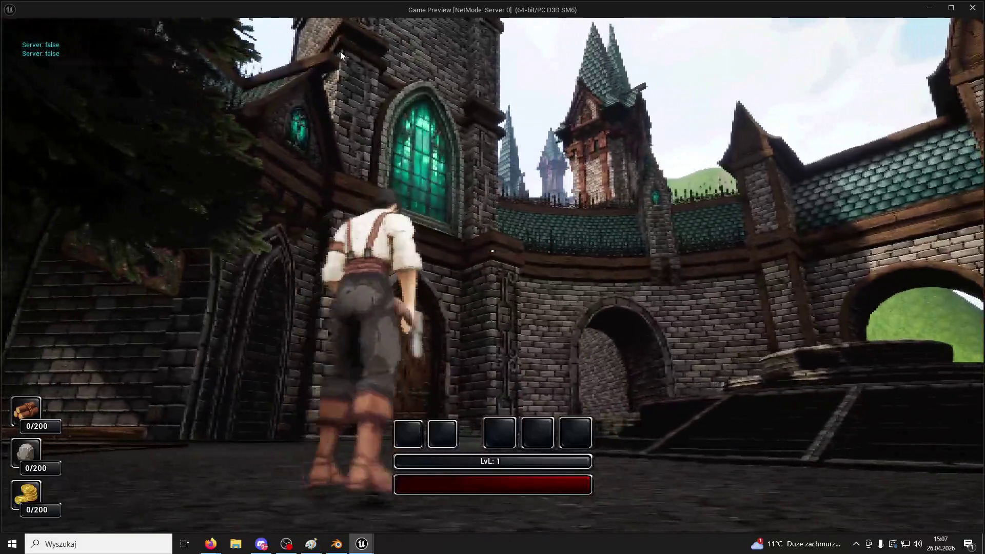
pyautogui.press('Escape')
pyautogui.moveTo(442, 257); pyautogui.dragTo(482, 279)
pyautogui.click(478, 275)
pyautogui.press('Delete')
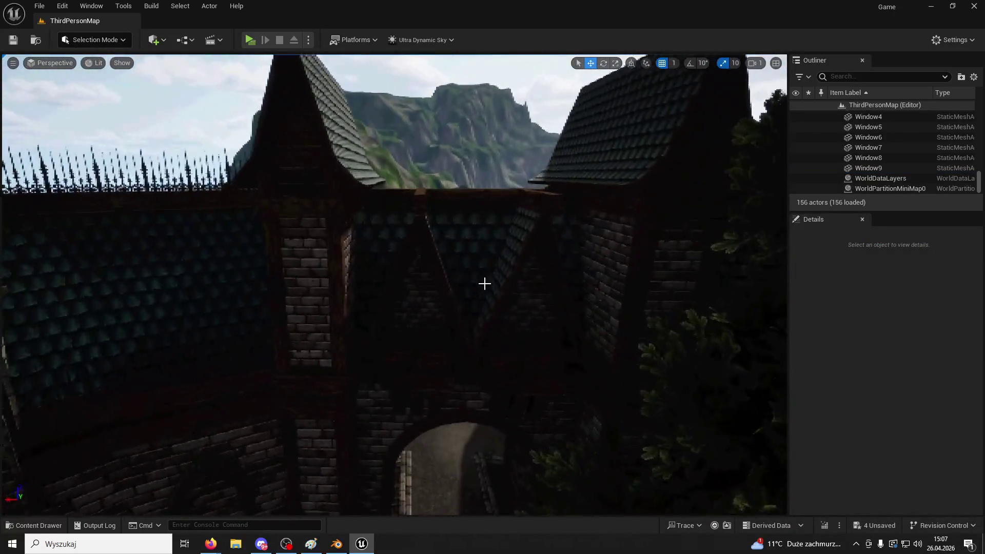
pyautogui.click(530, 301)
pyautogui.moveTo(530, 301); pyautogui.dragTo(530, 302)
pyautogui.moveTo(495, 178); pyautogui.dragTo(494, 178)
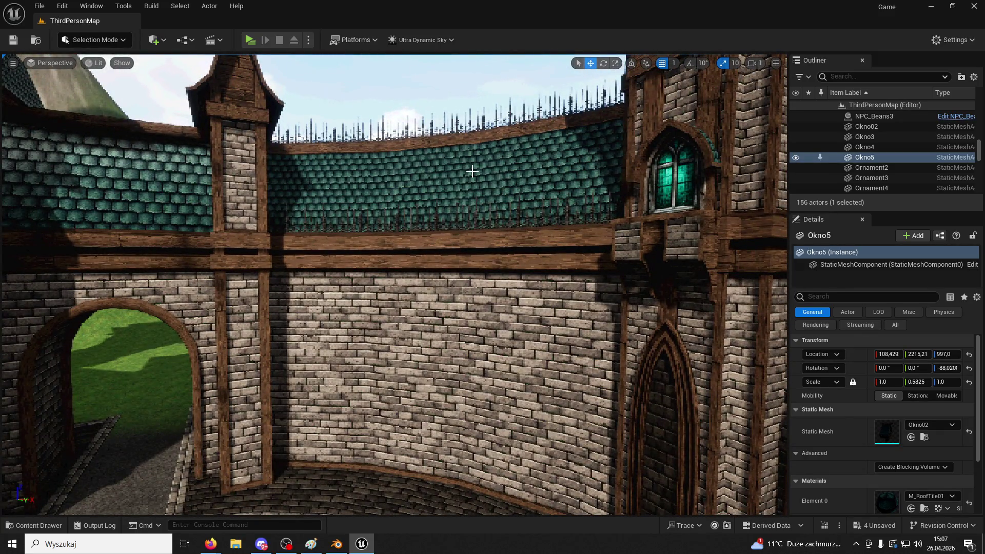
pyautogui.moveTo(575, 297); pyautogui.dragTo(557, 300)
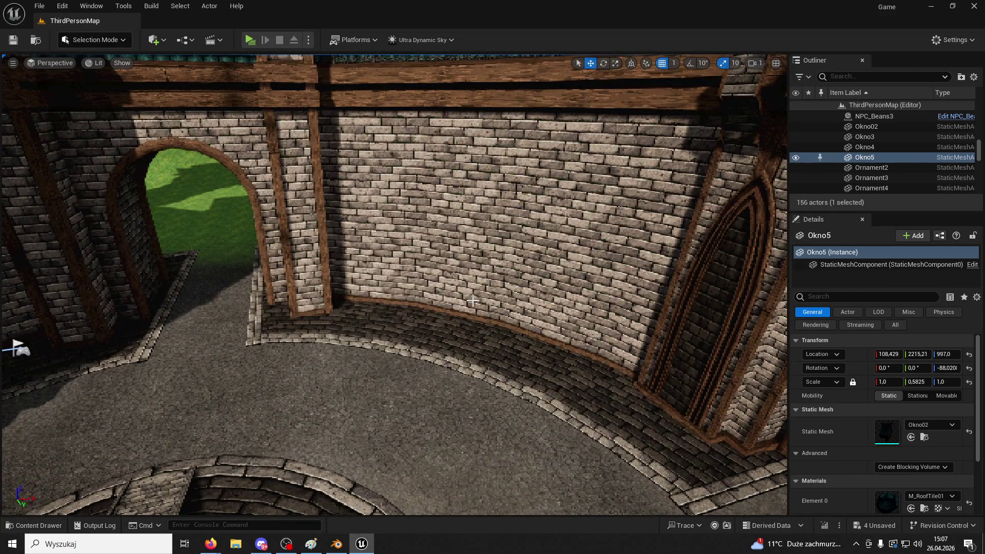
pyautogui.scroll(-3, 475, 300)
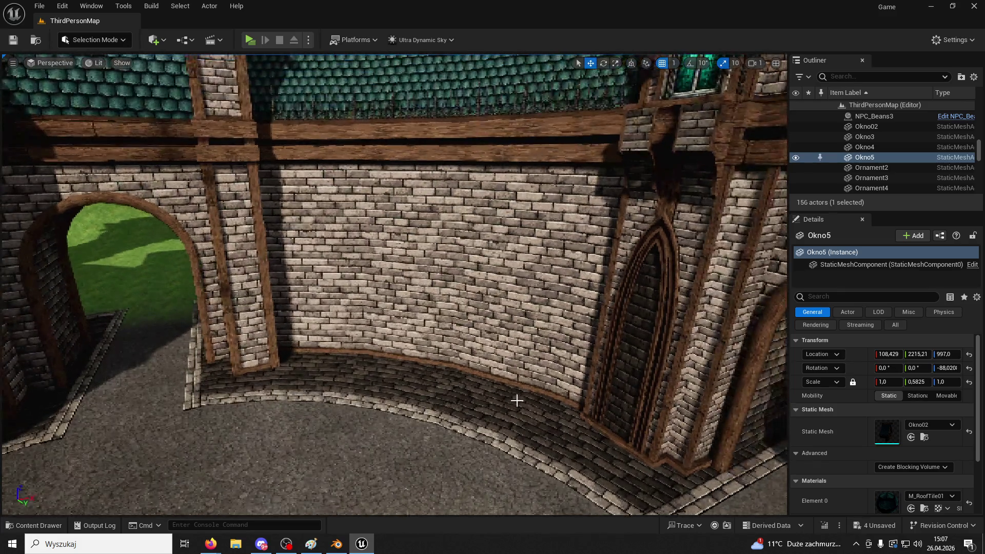
pyautogui.scroll(3, 362, 392)
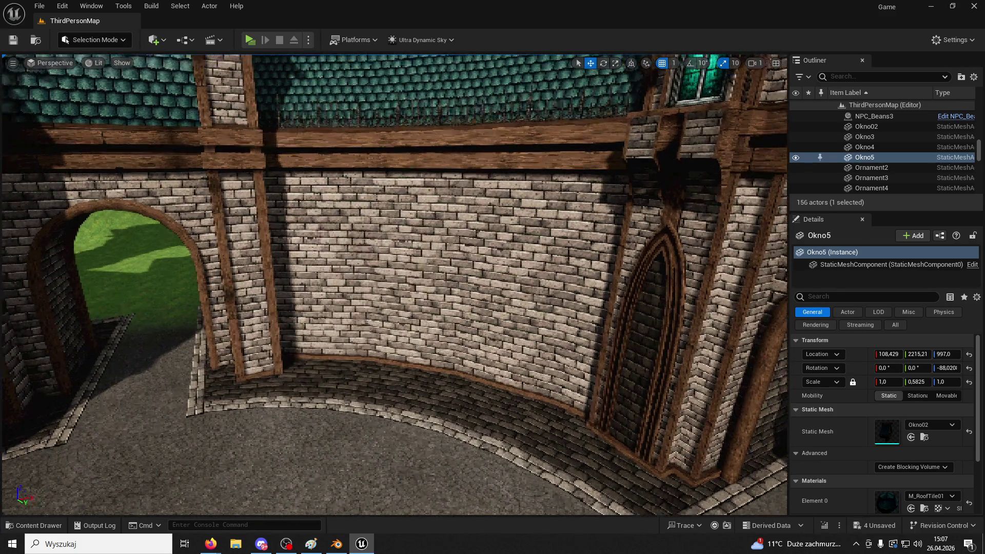
pyautogui.moveTo(492, 113); pyautogui.dragTo(521, 162)
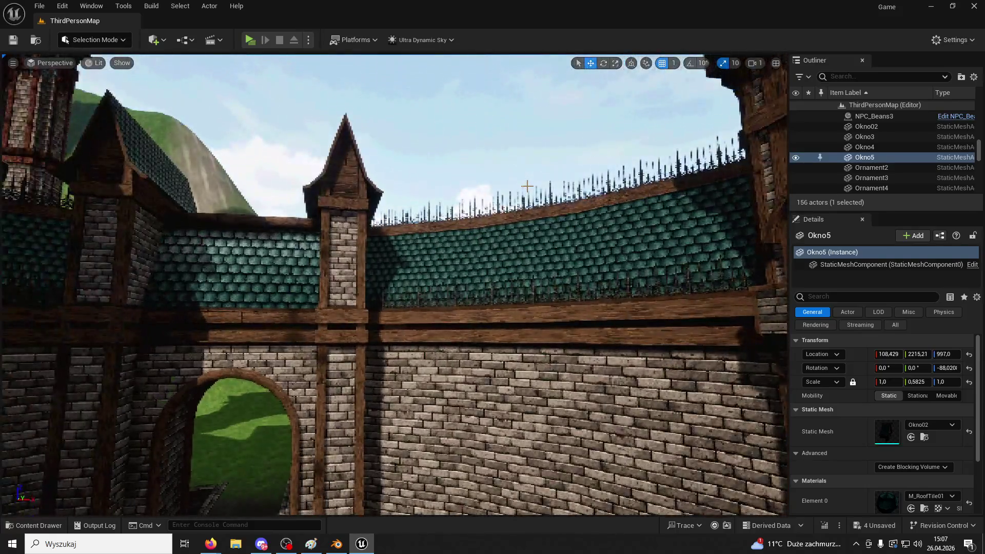
pyautogui.moveTo(547, 246)
pyautogui.mouseDown()
pyautogui.moveTo(518, 236)
pyautogui.moveTo(529, 257)
pyautogui.moveTo(539, 251)
pyautogui.moveTo(389, 243)
pyautogui.mouseUp()
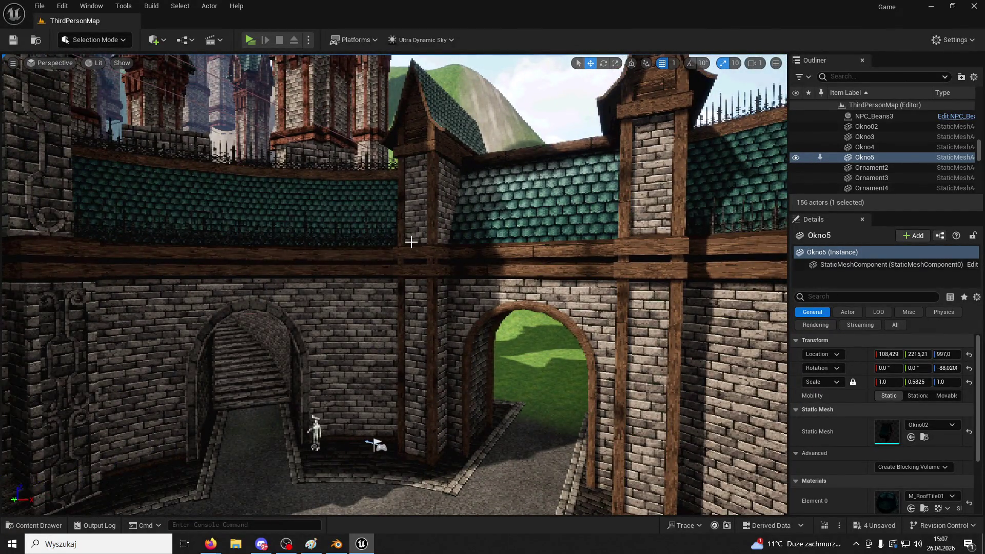
pyautogui.moveTo(314, 245)
pyautogui.mouseDown()
pyautogui.moveTo(287, 241)
pyautogui.moveTo(349, 266)
pyautogui.moveTo(380, 221)
pyautogui.moveTo(461, 241)
pyautogui.moveTo(469, 254)
pyautogui.mouseUp()
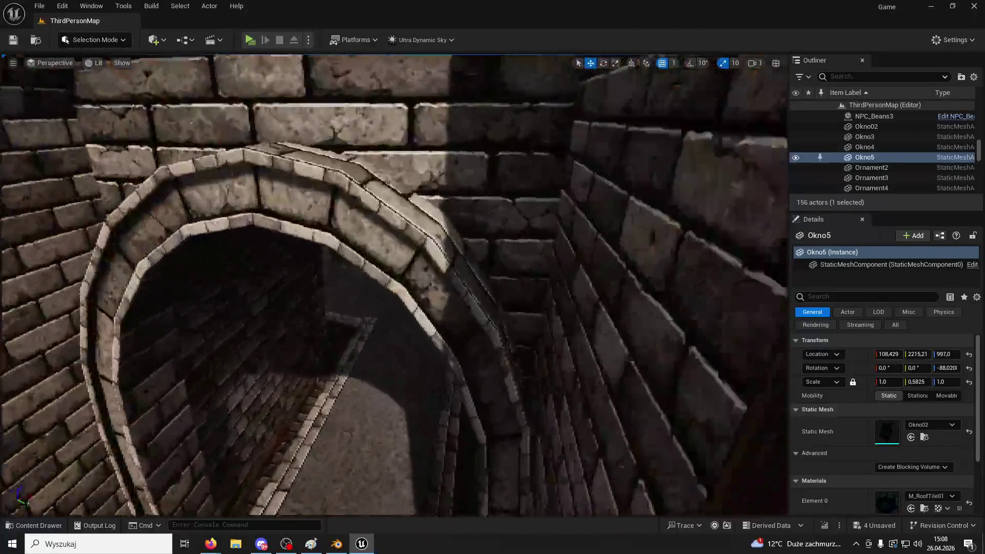
pyautogui.moveTo(470, 254)
pyautogui.mouseDown()
pyautogui.moveTo(480, 256)
pyautogui.moveTo(479, 237)
pyautogui.moveTo(469, 237)
pyautogui.moveTo(480, 236)
pyautogui.mouseUp()
pyautogui.moveTo(355, 228); pyautogui.dragTo(355, 236)
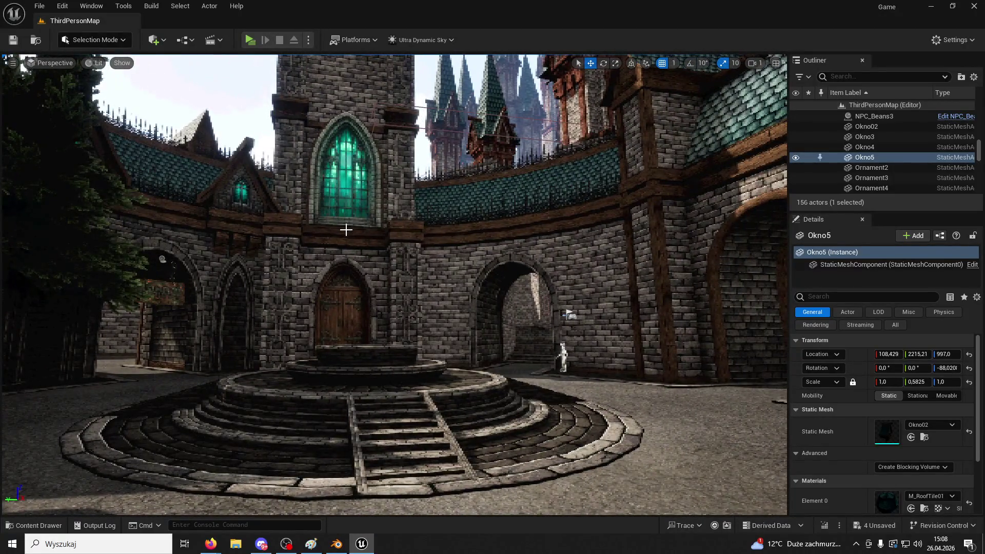
pyautogui.moveTo(346, 229); pyautogui.dragTo(344, 232)
pyautogui.moveTo(469, 279); pyautogui.dragTo(470, 279)
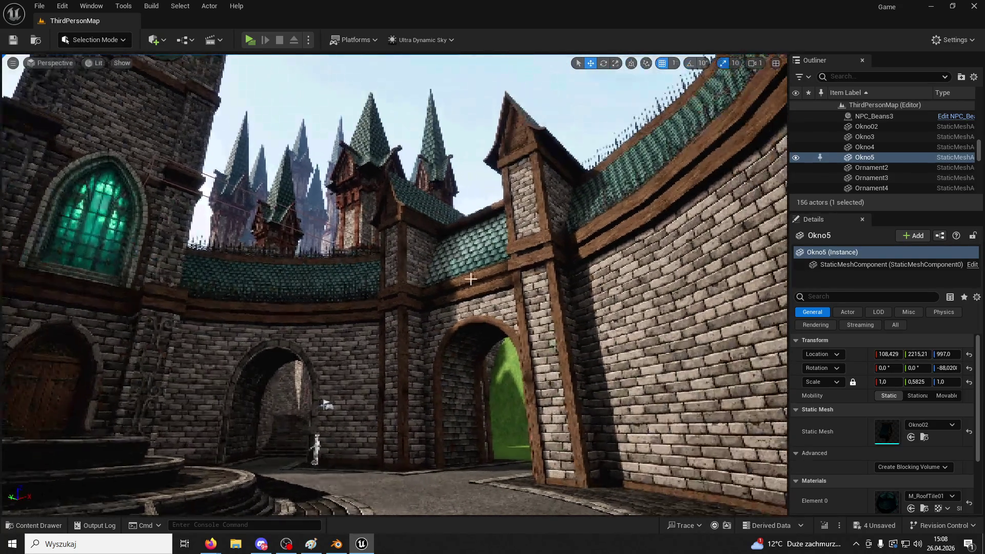
pyautogui.moveTo(399, 326)
pyautogui.mouseDown()
pyautogui.moveTo(399, 287)
pyautogui.moveTo(429, 367)
pyautogui.mouseUp()
pyautogui.click(429, 367)
# - Paste a fence copy, zero its rotation and seat it on the ledge above the archway
pyautogui.keyDown('ctrl'); pyautogui.click(401, 204); pyautogui.keyUp('ctrl')
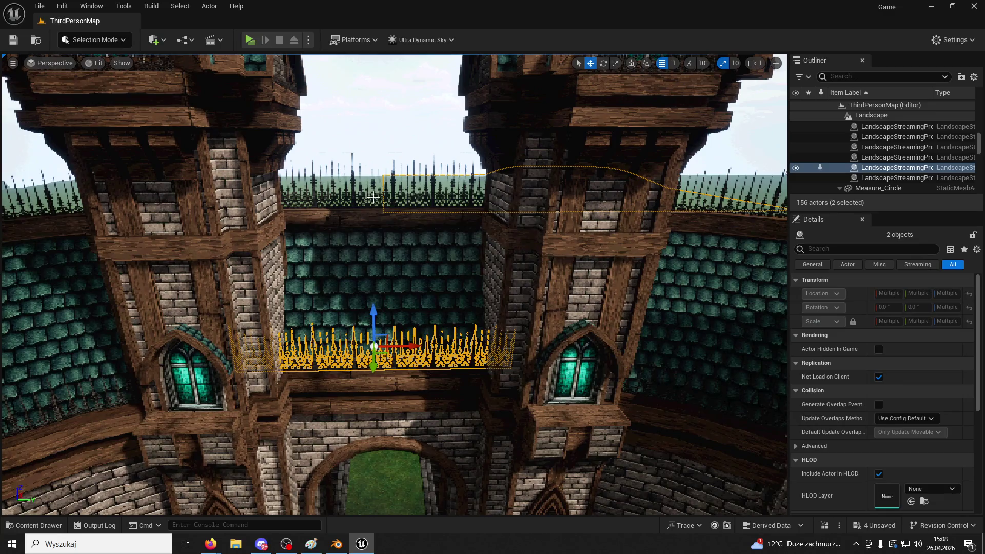
pyautogui.click(378, 199)
pyautogui.hotkey('ctrl', 'v')
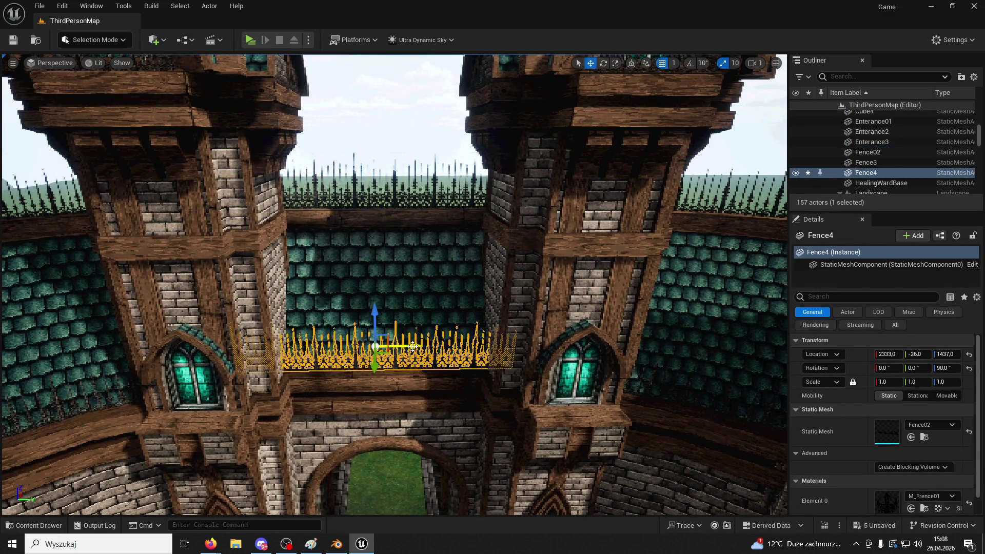
pyautogui.moveTo(385, 363)
pyautogui.mouseDown()
pyautogui.moveTo(383, 444)
pyautogui.moveTo(128, 426)
pyautogui.mouseUp()
pyautogui.press('Return')
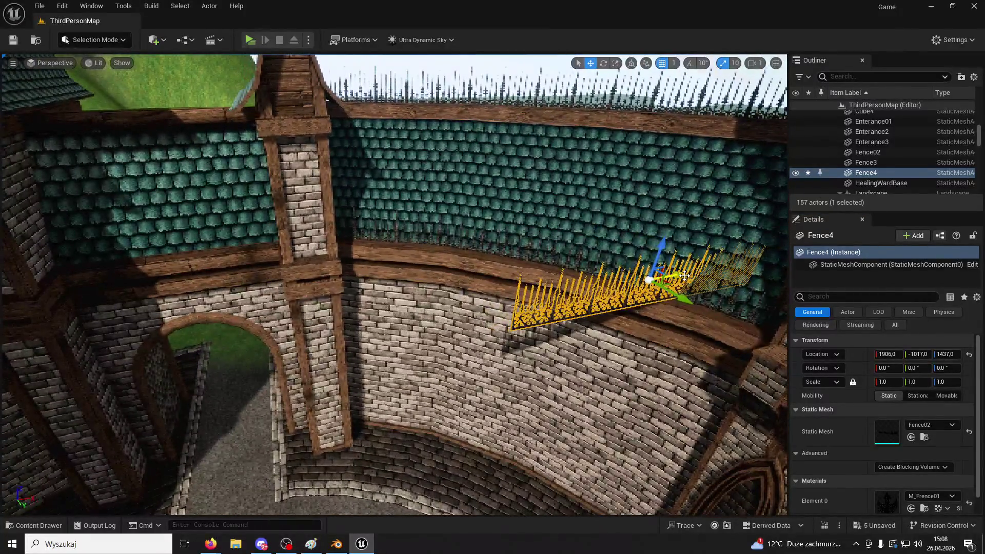
pyautogui.moveTo(685, 276); pyautogui.dragTo(232, 353)
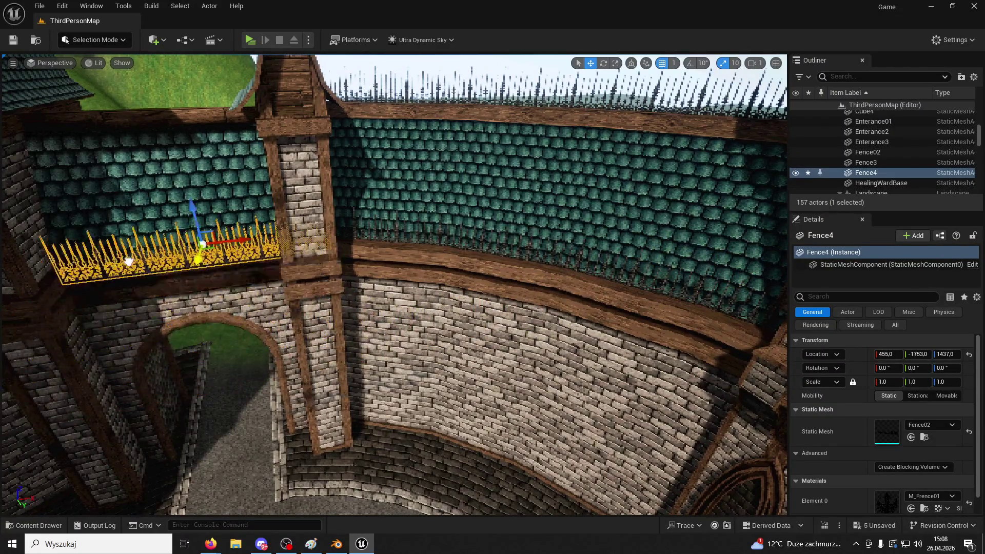
pyautogui.moveTo(577, 58)
pyautogui.mouseDown()
pyautogui.moveTo(514, 154)
pyautogui.moveTo(436, 205)
pyautogui.mouseUp()
pyautogui.moveTo(509, 205); pyautogui.dragTo(489, 200)
pyautogui.moveTo(461, 169)
pyautogui.mouseDown()
pyautogui.moveTo(424, 176)
pyautogui.moveTo(511, 286)
pyautogui.mouseUp()
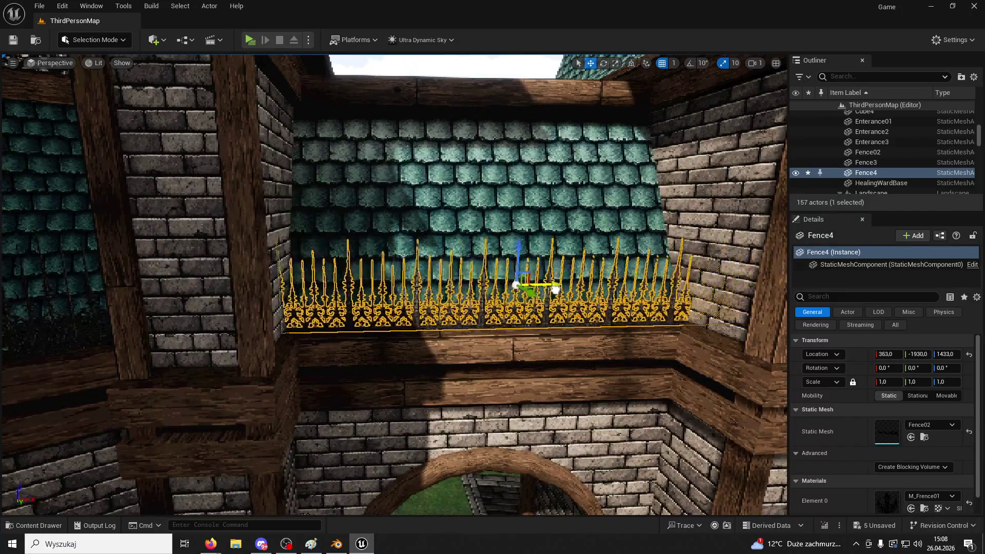
# - Duplicate the placed fence again and frame the wooden column by the roof
pyautogui.hotkey('ctrl', 'd')
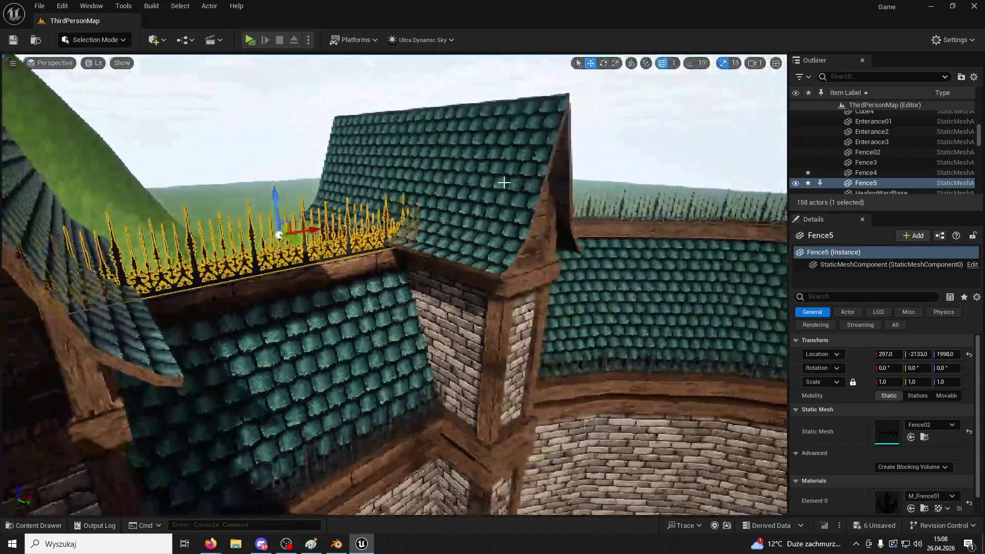
pyautogui.click(643, 421)
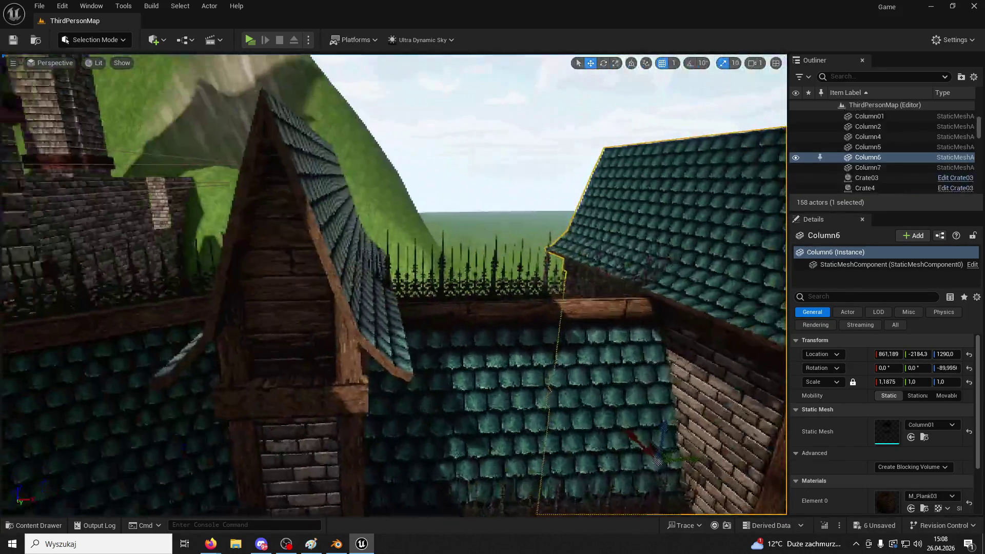
pyautogui.press('f')
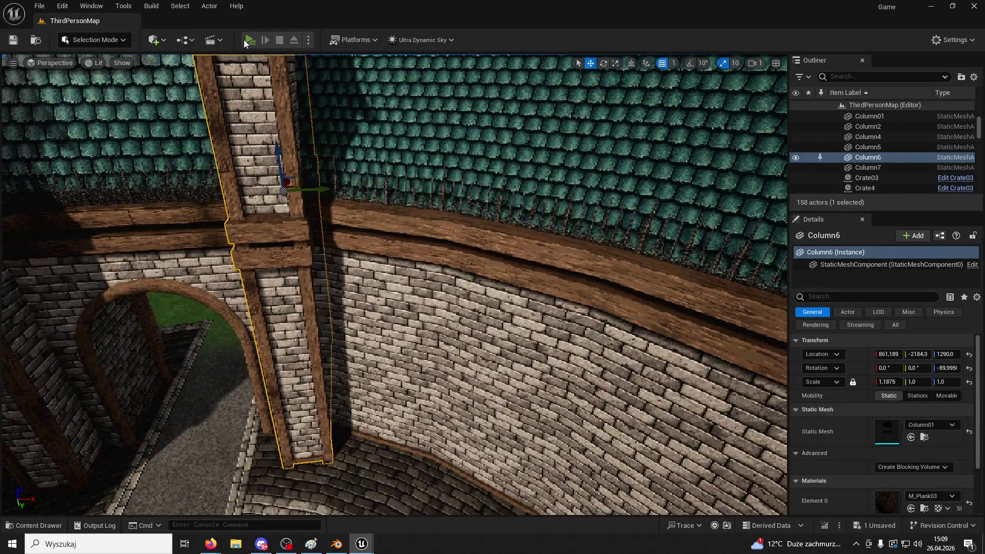
pyautogui.click(250, 40)
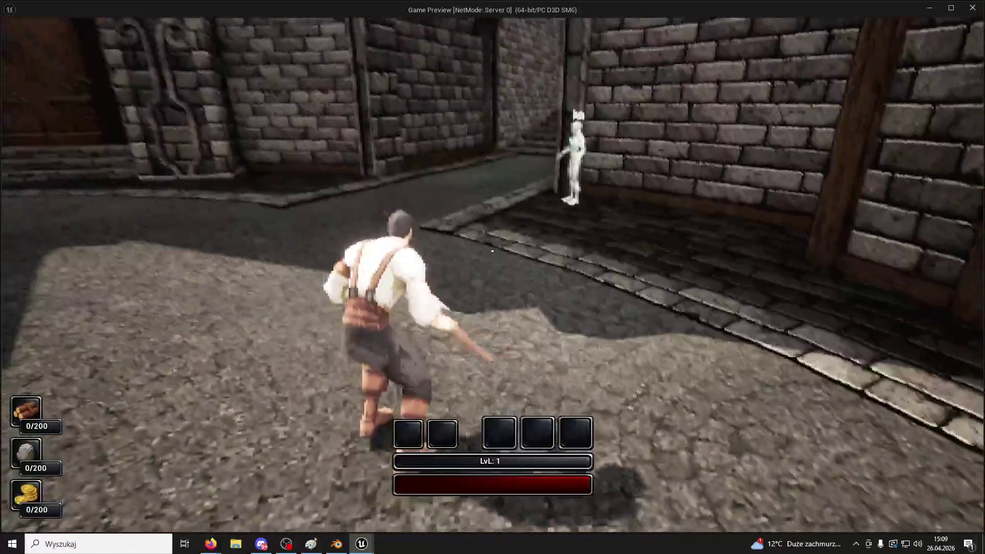
# - Run and jump onto the raised platform and over the fountain, then stop the preview near the stairs
pyautogui.press('space')
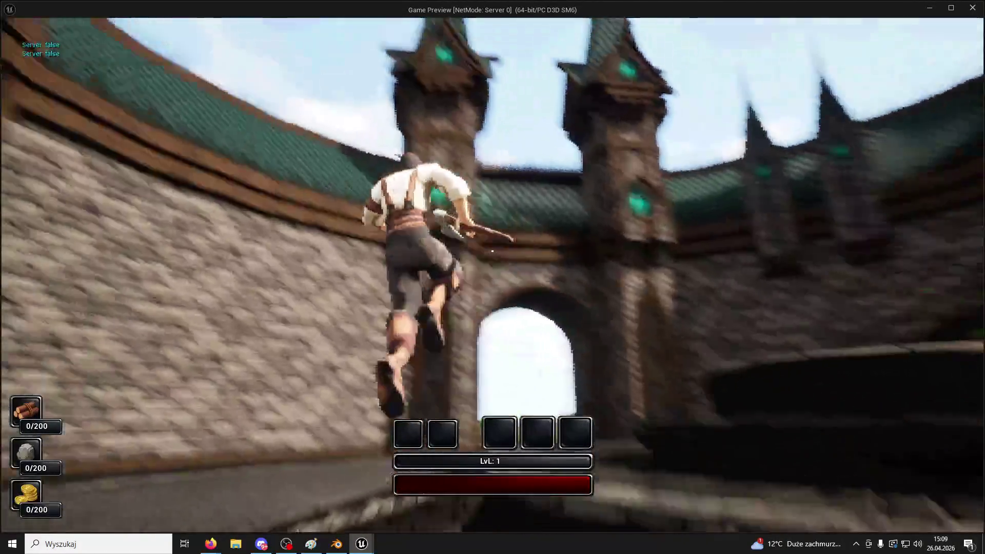
pyautogui.press('w')
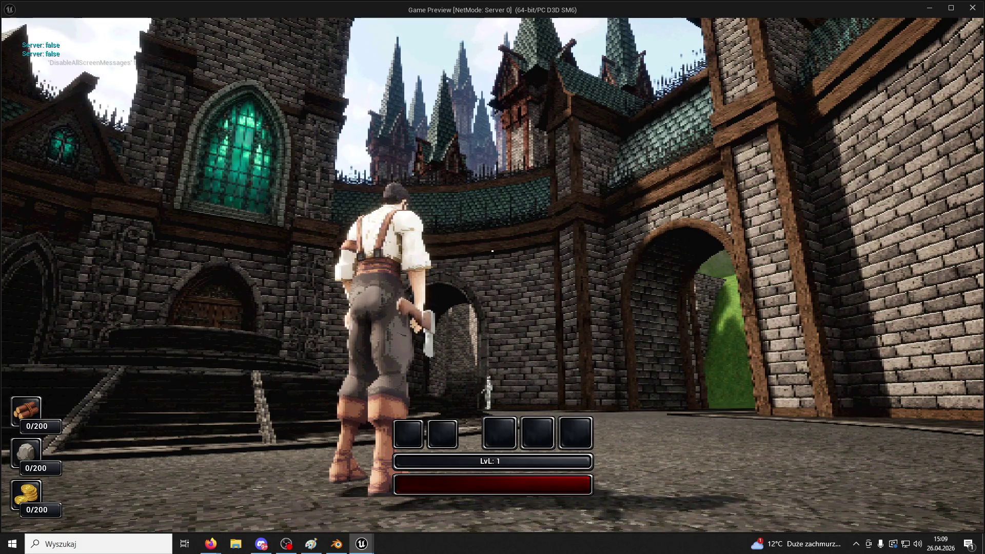
pyautogui.press('a')
pyautogui.press('space')
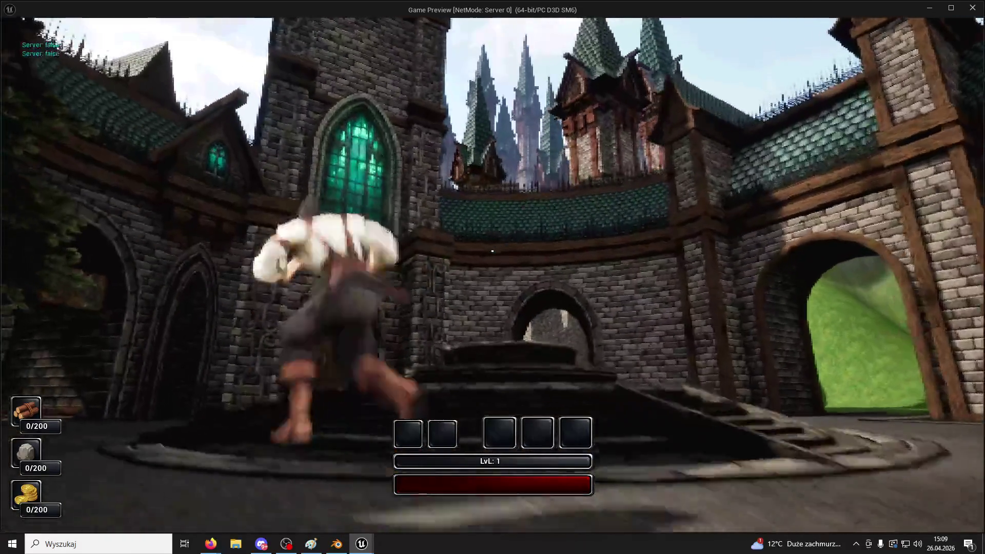
pyautogui.press('w')
pyautogui.press('space')
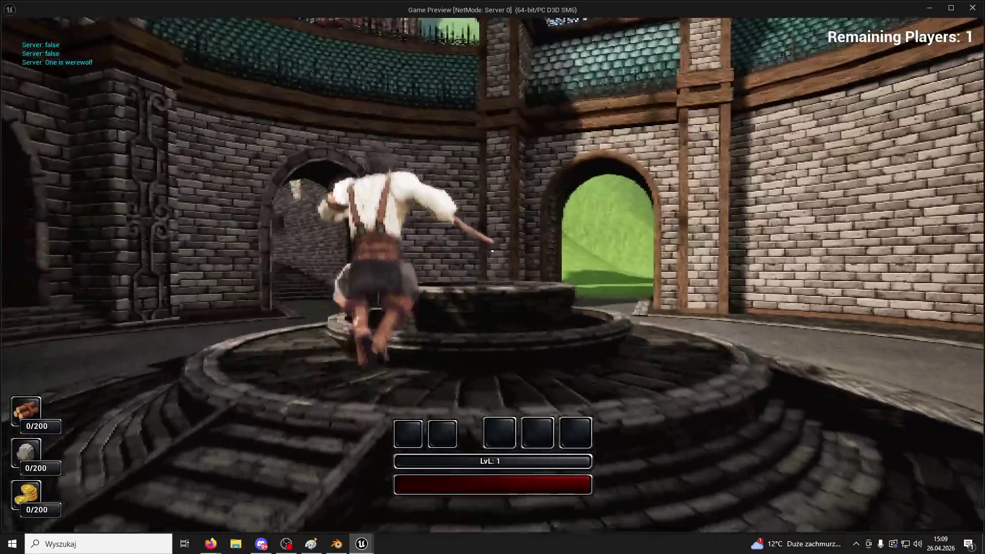
pyautogui.press('space')
pyautogui.press('space')
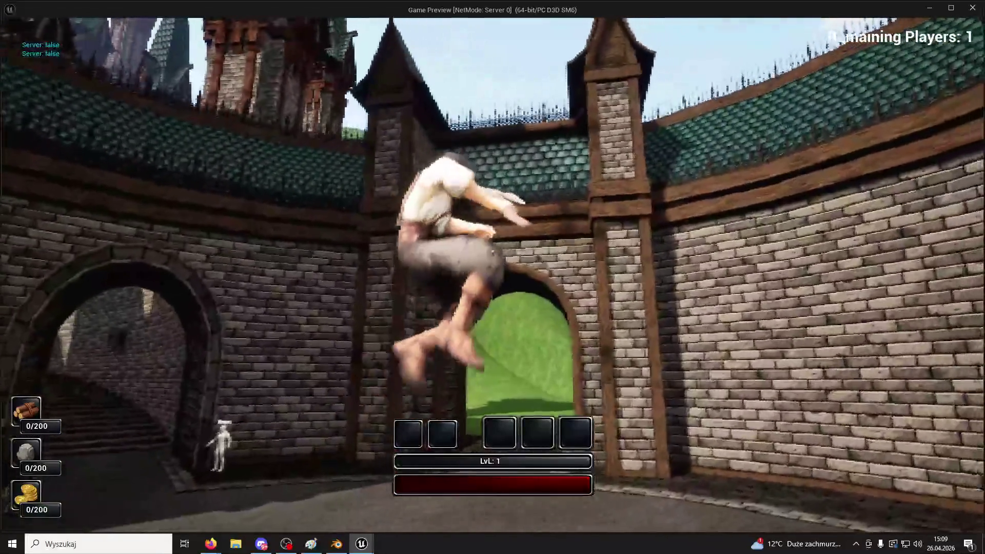
pyautogui.press('w')
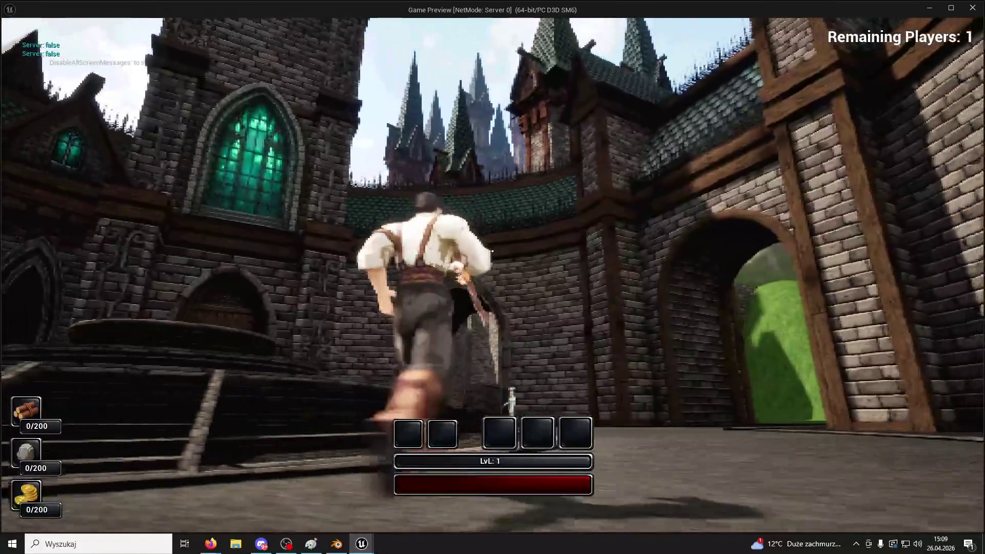
pyautogui.press('w')
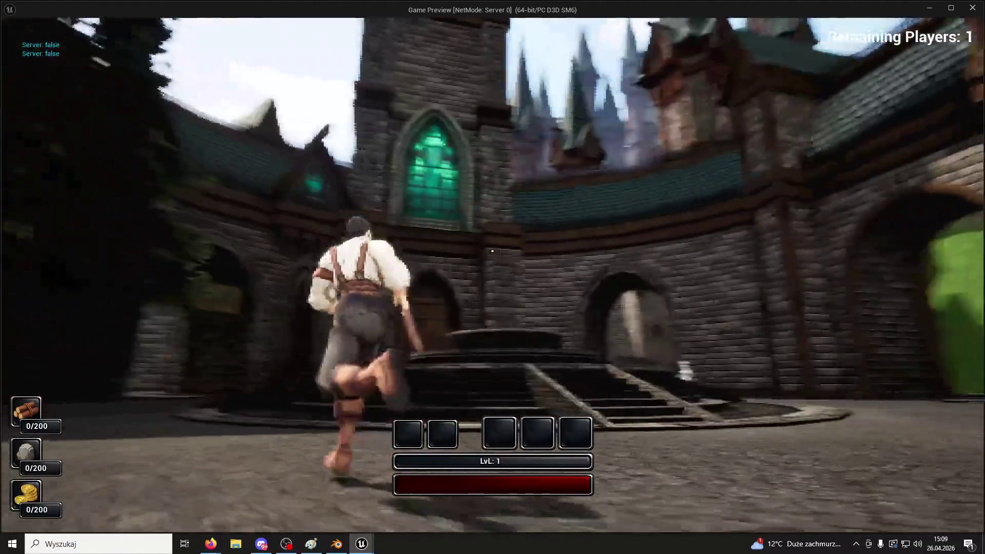
pyautogui.press('w')
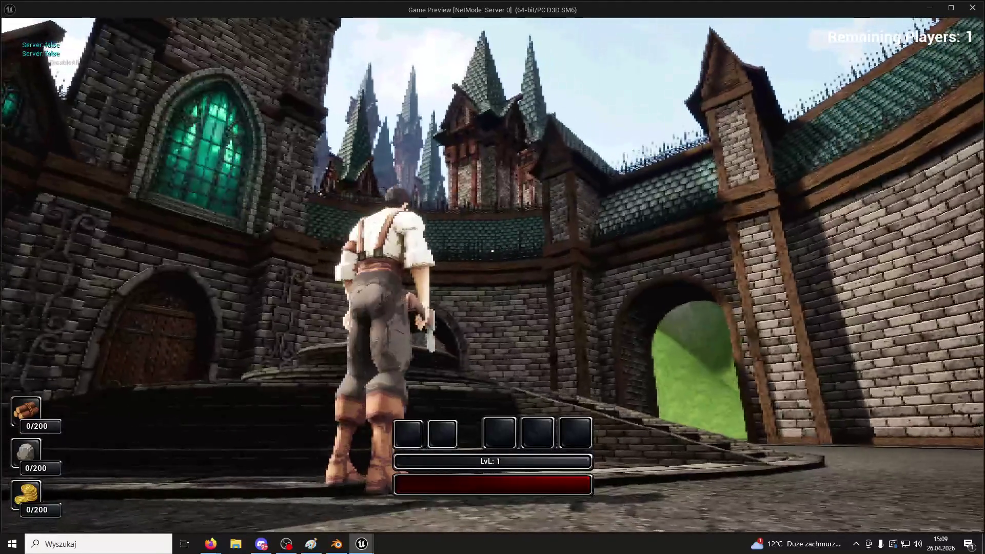
pyautogui.press('Escape')
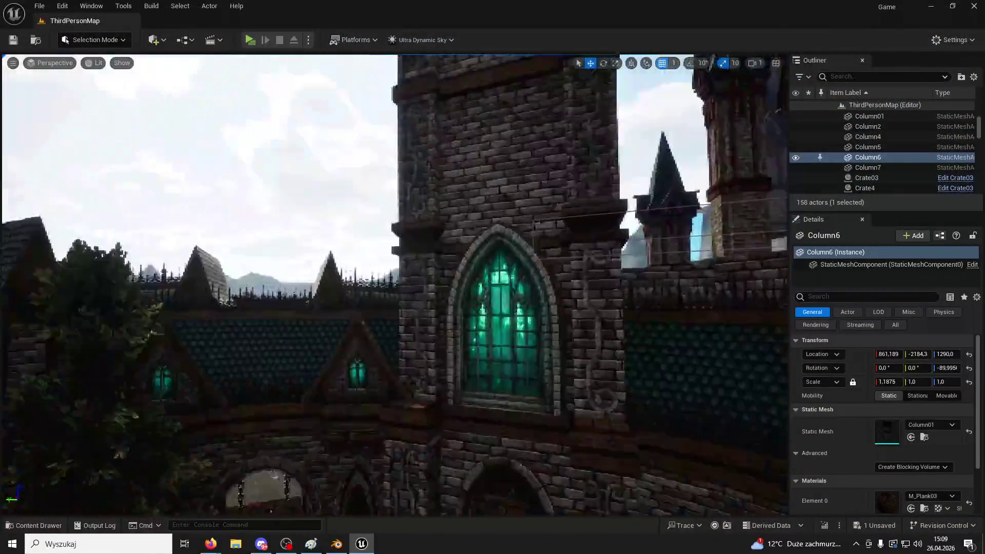
# - Select the windowed spire, duplicate it and frame the copy on the roof
pyautogui.moveTo(433, 218); pyautogui.dragTo(432, 217)
pyautogui.keyDown('ctrl'); pyautogui.click(382, 252); pyautogui.keyUp('ctrl')
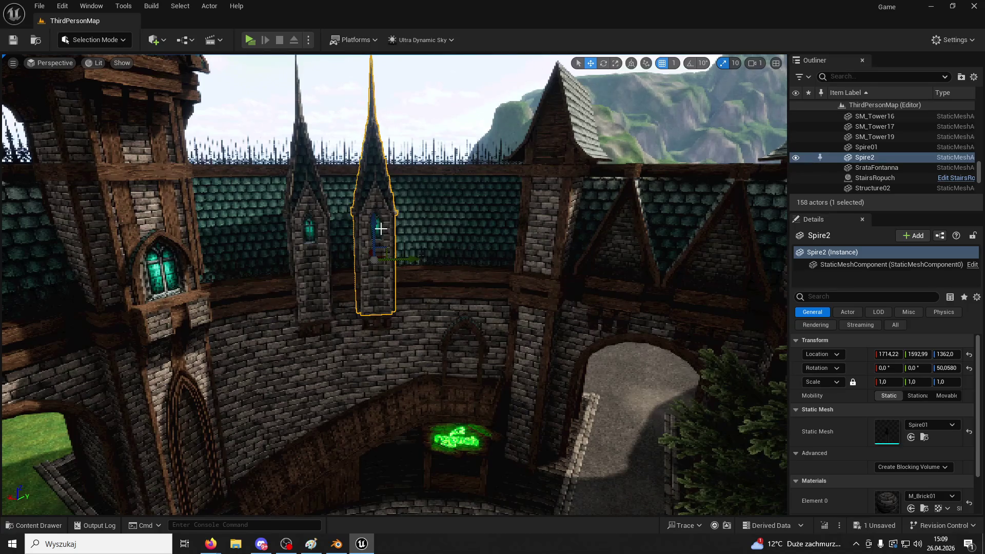
pyautogui.hotkey('ctrl', 'w')
pyautogui.moveTo(463, 231); pyautogui.dragTo(463, 232)
pyautogui.moveTo(598, 273); pyautogui.dragTo(598, 273)
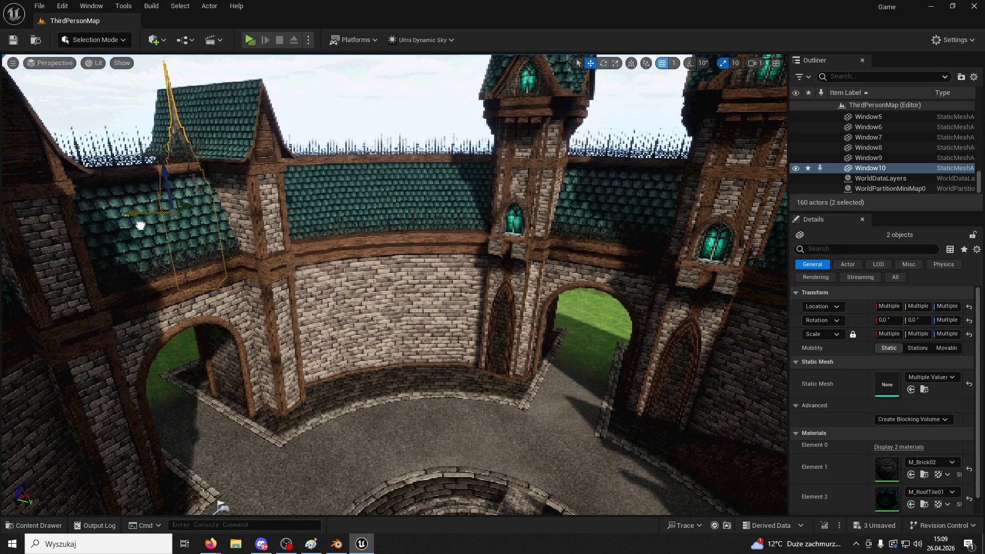
pyautogui.press('f')
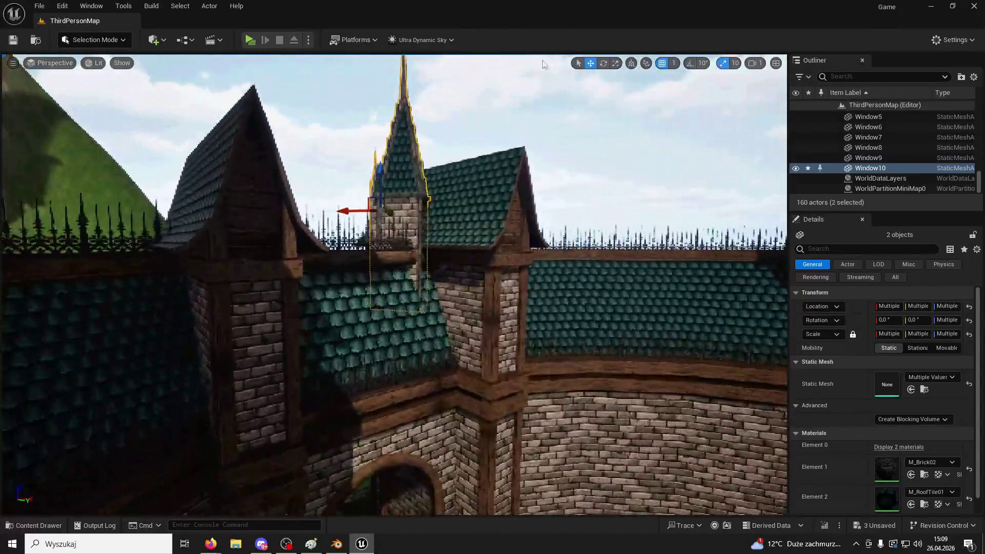
# - Raise the spire and its window higher up the courtyard roof, then pull the view back
pyautogui.click(602, 64)
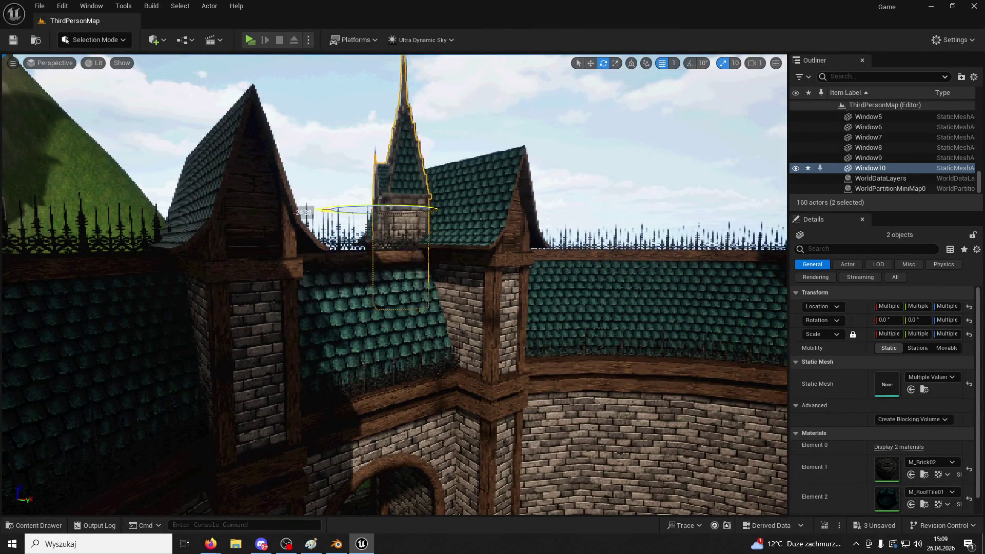
pyautogui.moveTo(373, 197)
pyautogui.mouseDown()
pyautogui.moveTo(355, 198)
pyautogui.moveTo(495, 71)
pyautogui.mouseUp()
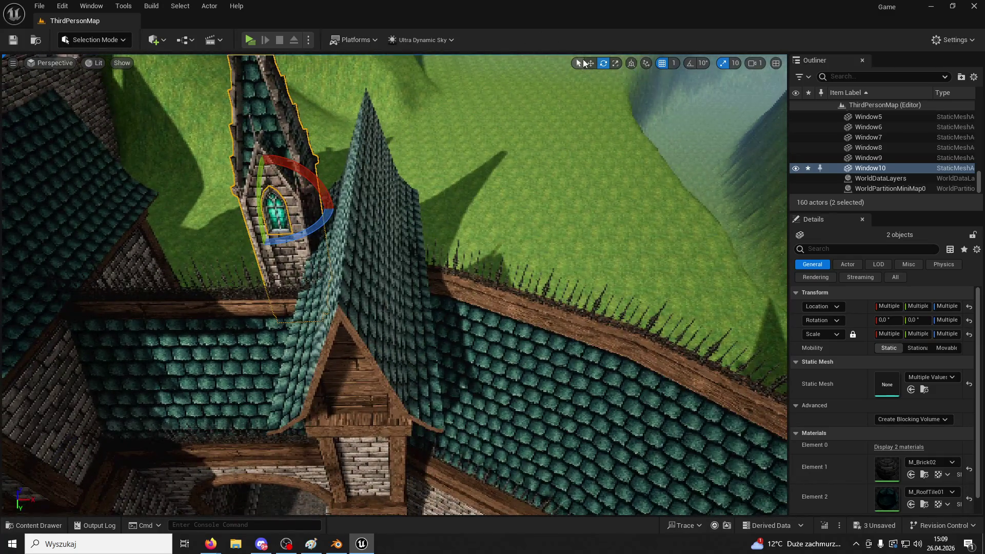
pyautogui.moveTo(260, 215)
pyautogui.mouseDown()
pyautogui.moveTo(386, 209)
pyautogui.moveTo(148, 497)
pyautogui.moveTo(176, 465)
pyautogui.mouseUp()
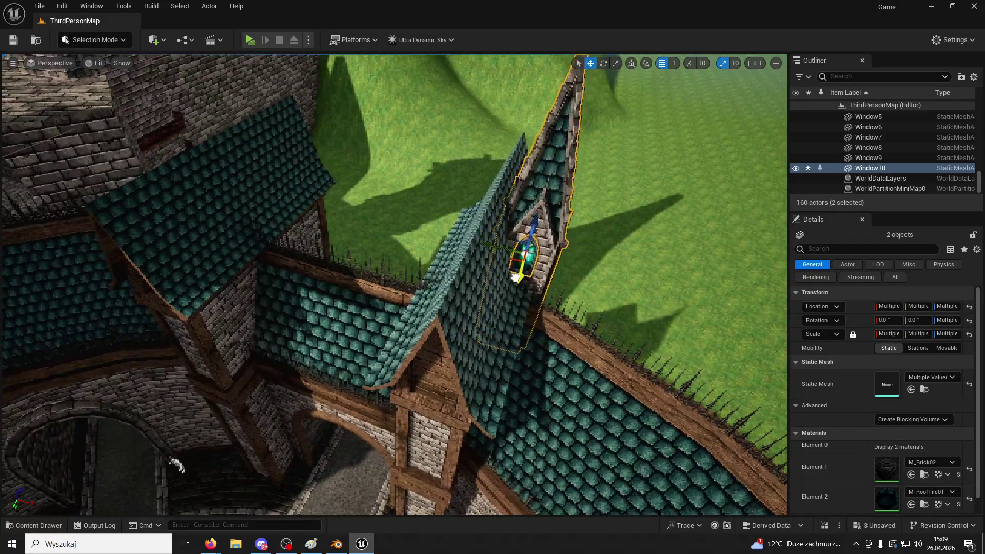
pyautogui.moveTo(505, 259)
pyautogui.mouseDown()
pyautogui.moveTo(504, 187)
pyautogui.moveTo(514, 200)
pyautogui.moveTo(524, 194)
pyautogui.moveTo(528, 215)
pyautogui.moveTo(576, 211)
pyautogui.moveTo(597, 145)
pyautogui.moveTo(643, 87)
pyautogui.moveTo(631, 110)
pyautogui.moveTo(641, 205)
pyautogui.mouseUp()
pyautogui.moveTo(247, 86); pyautogui.dragTo(247, 134)
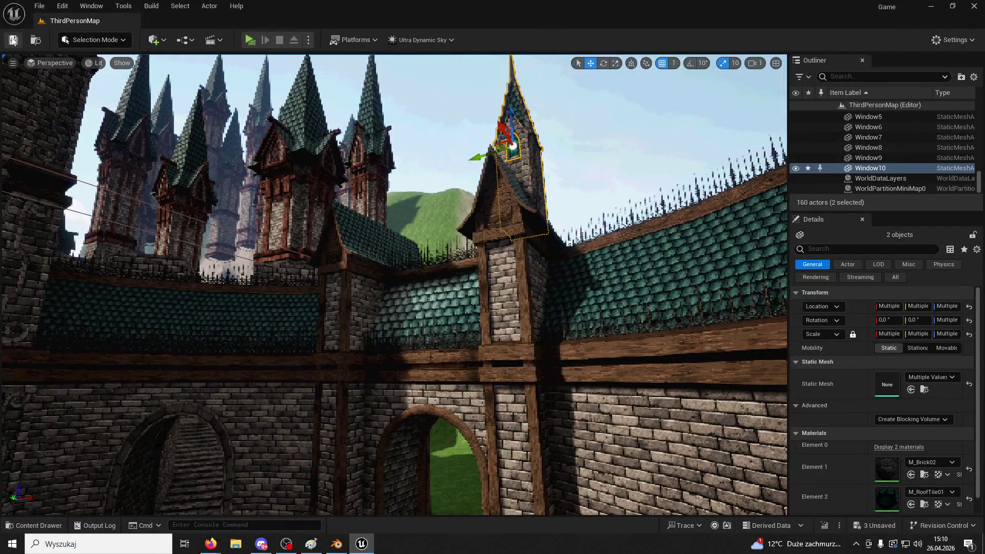
pyautogui.click(248, 40)
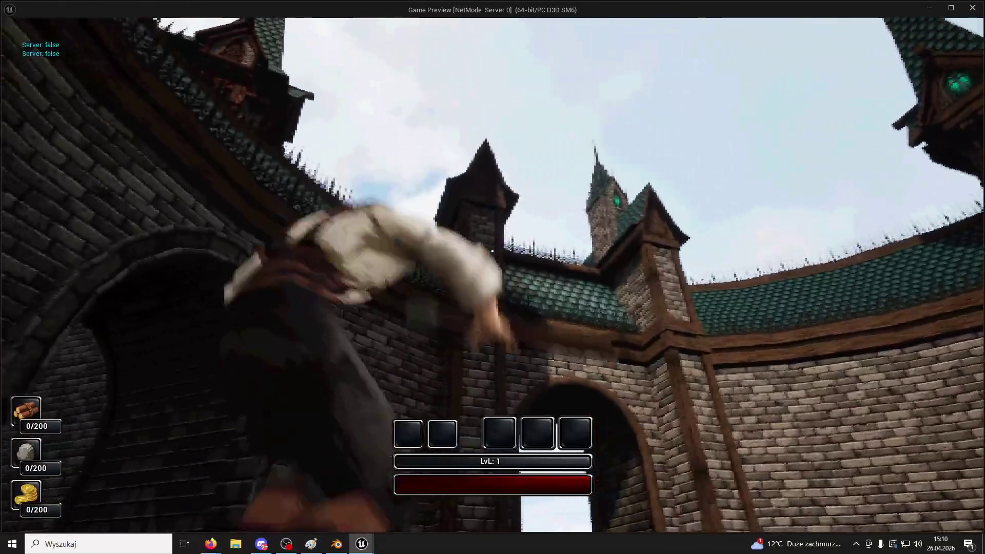
# - Stop the playtest, shift and lower the spire with its window, and Alt-drag a copy left
pyautogui.press('Escape')
pyautogui.moveTo(483, 154); pyautogui.dragTo(395, 185)
pyautogui.moveTo(427, 139); pyautogui.dragTo(420, 218)
pyautogui.scroll(5, 420, 229)
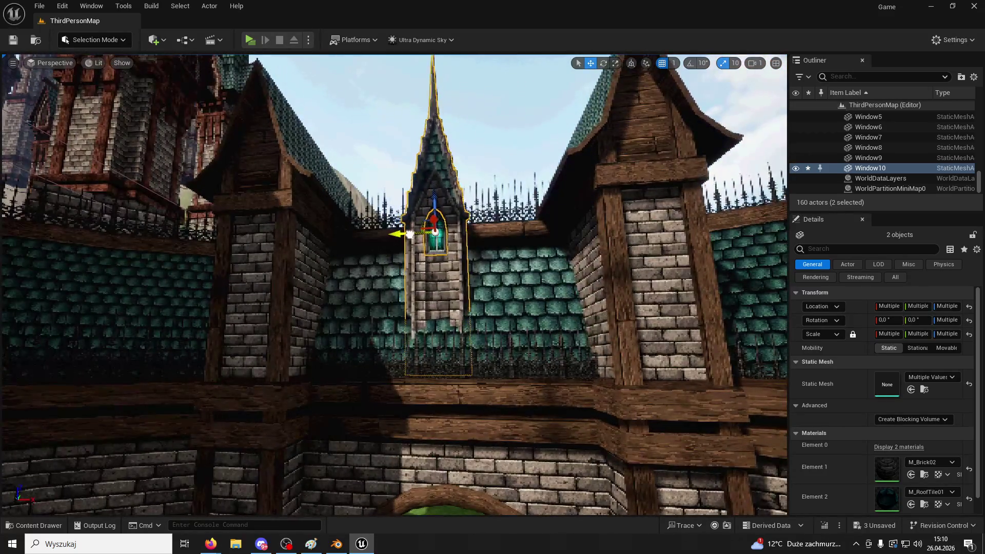
pyautogui.moveTo(410, 235)
pyautogui.mouseDown()
pyautogui.moveTo(470, 231)
pyautogui.moveTo(381, 229)
pyautogui.mouseUp()
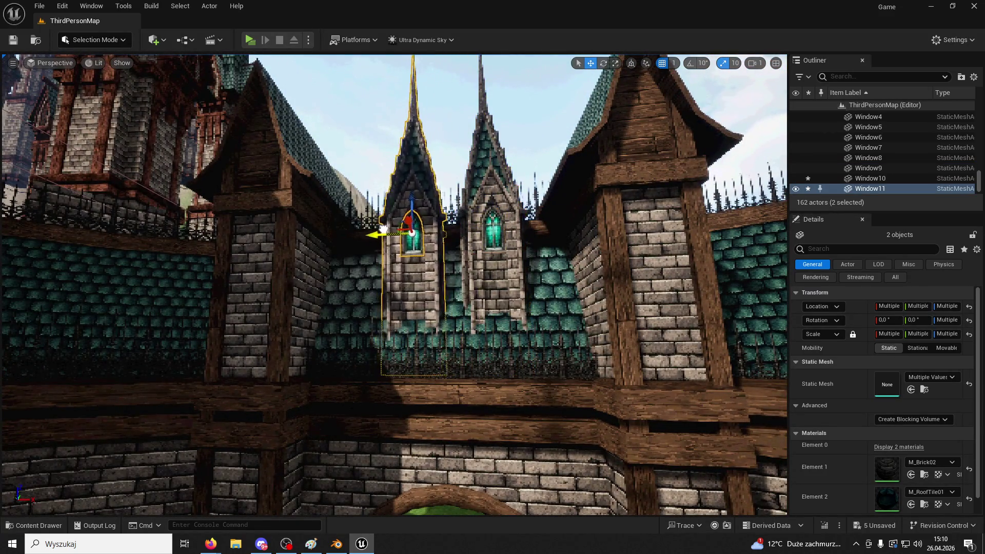
# - Spread both spires between the gatehouse towers, then select the corner column Column6
pyautogui.press('a')
pyautogui.keyDown('ctrl'); pyautogui.click(528, 257); pyautogui.keyUp('ctrl')
pyautogui.moveTo(535, 277); pyautogui.dragTo(646, 281)
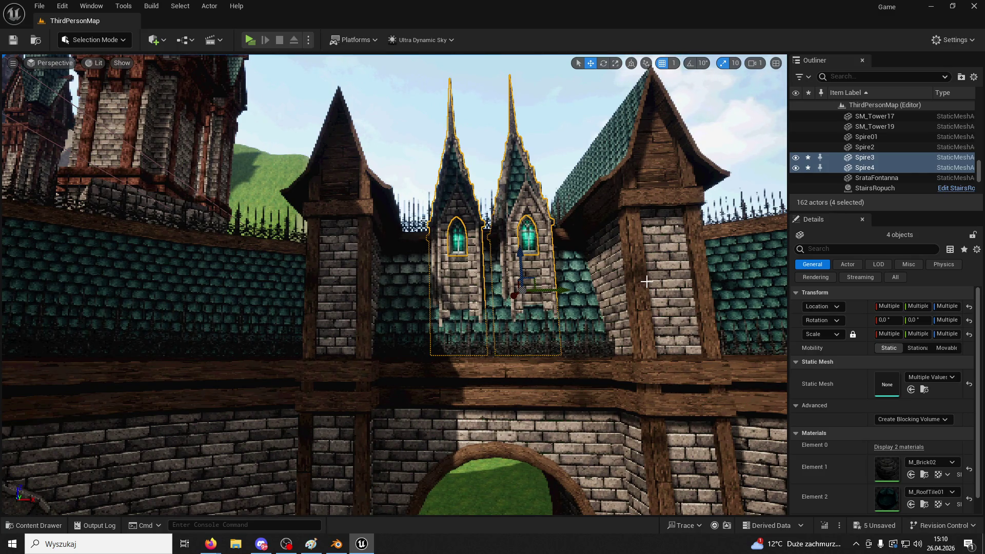
pyautogui.moveTo(581, 291); pyautogui.dragTo(588, 291)
pyautogui.click(488, 269)
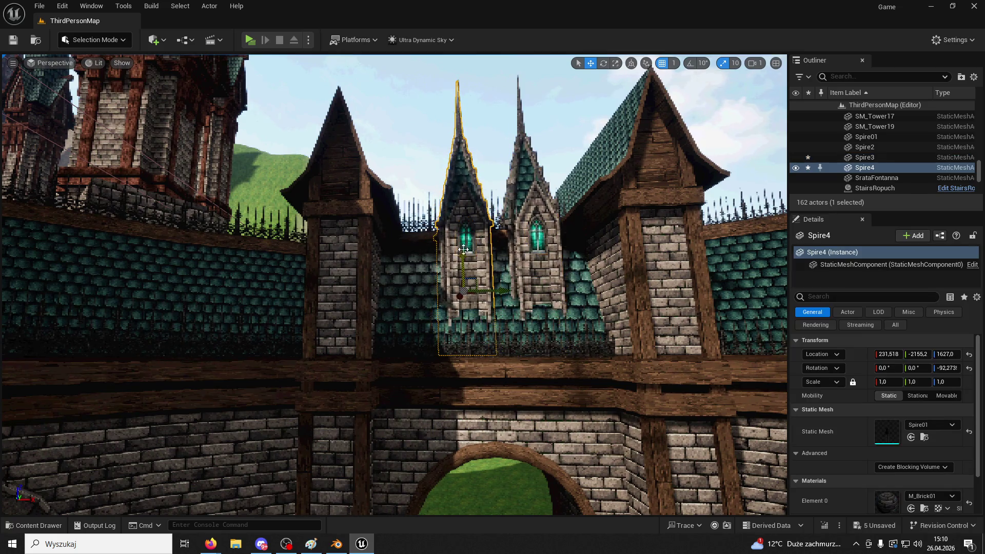
pyautogui.moveTo(442, 237); pyautogui.dragTo(394, 237)
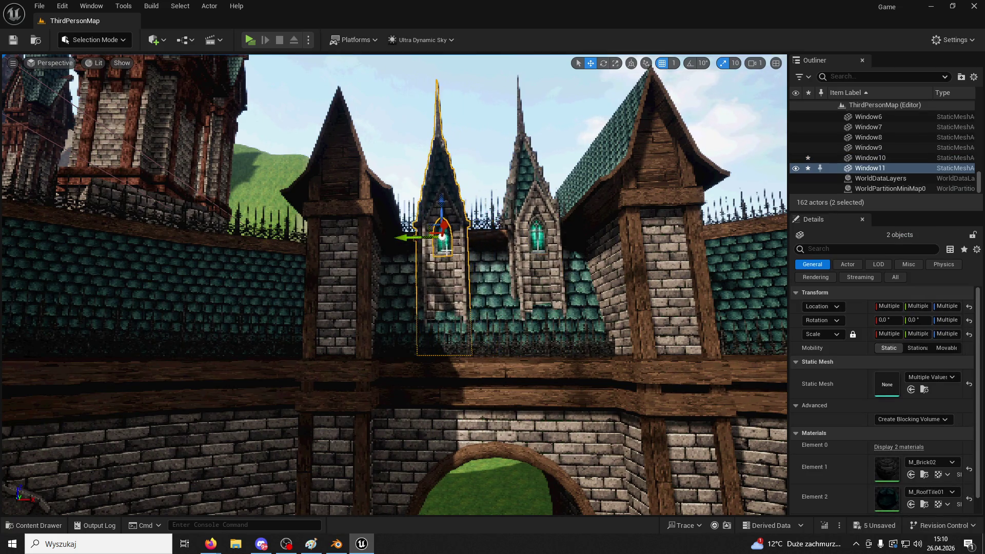
pyautogui.moveTo(390, 287); pyautogui.dragTo(359, 257)
pyautogui.click(729, 307)
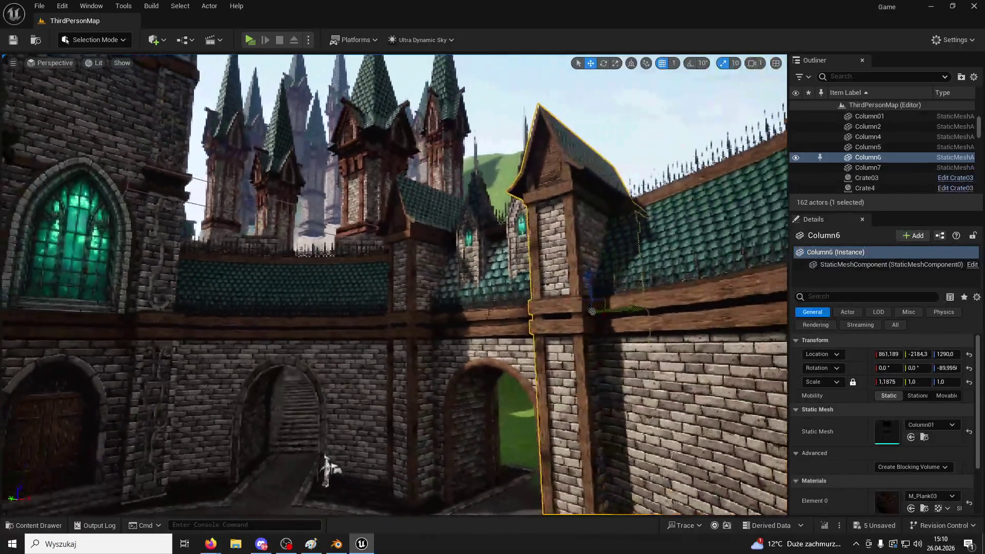
pyautogui.scroll(10, 528, 292)
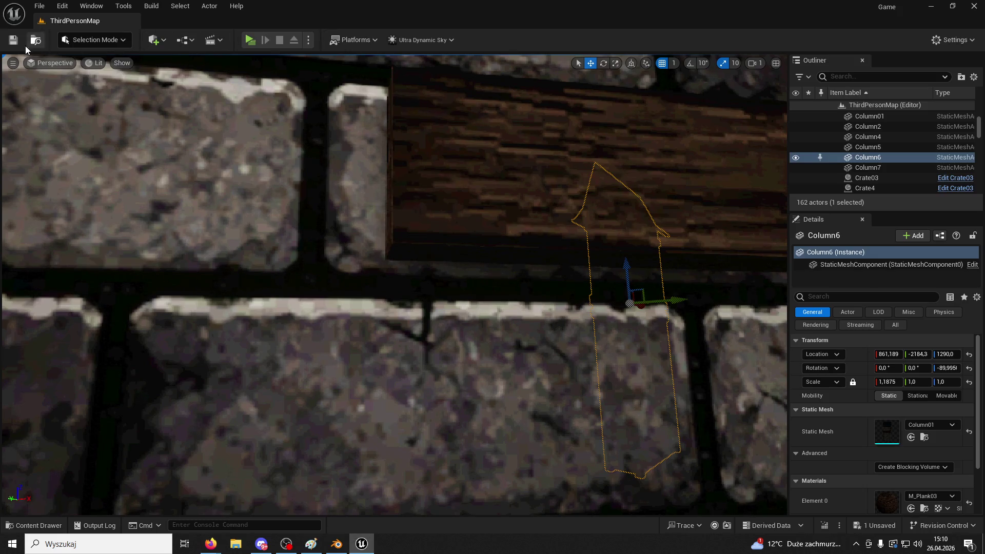
pyautogui.click(249, 41)
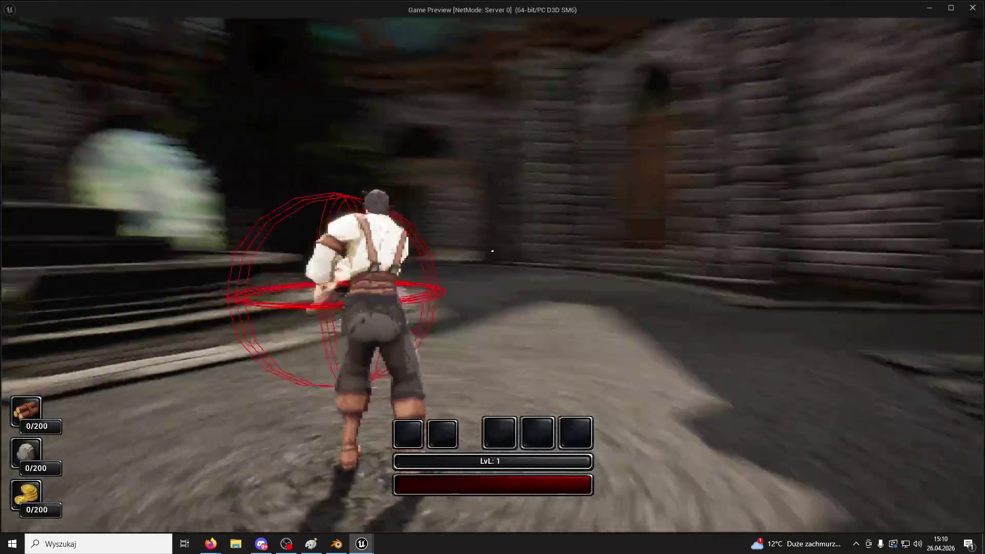
pyautogui.press('space')
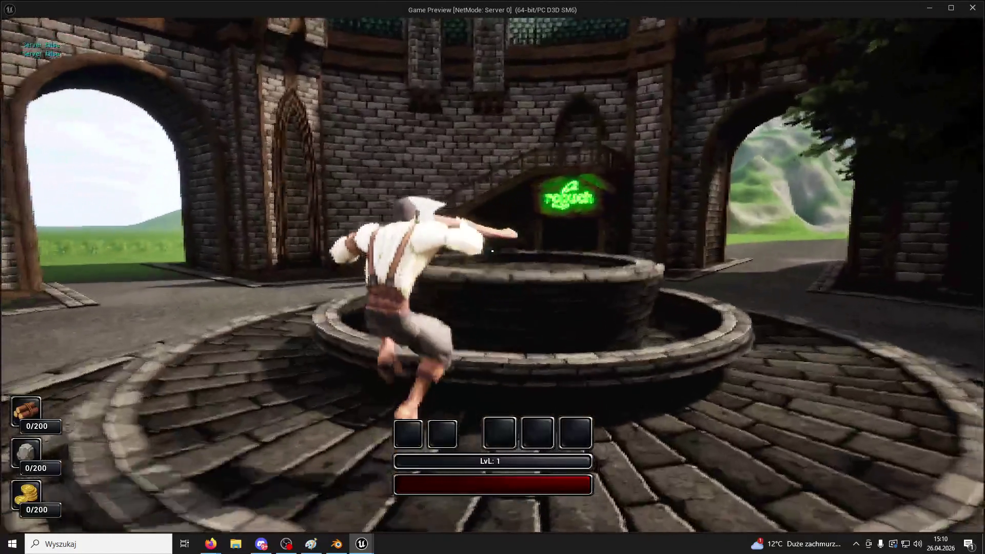
pyautogui.press('w')
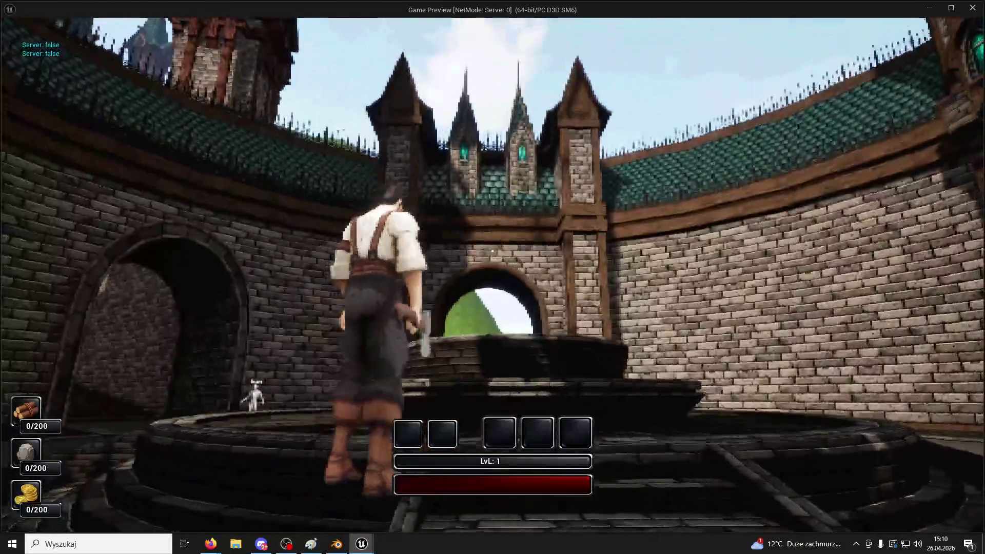
pyautogui.press('Escape')
pyautogui.scroll(10, 259, 125)
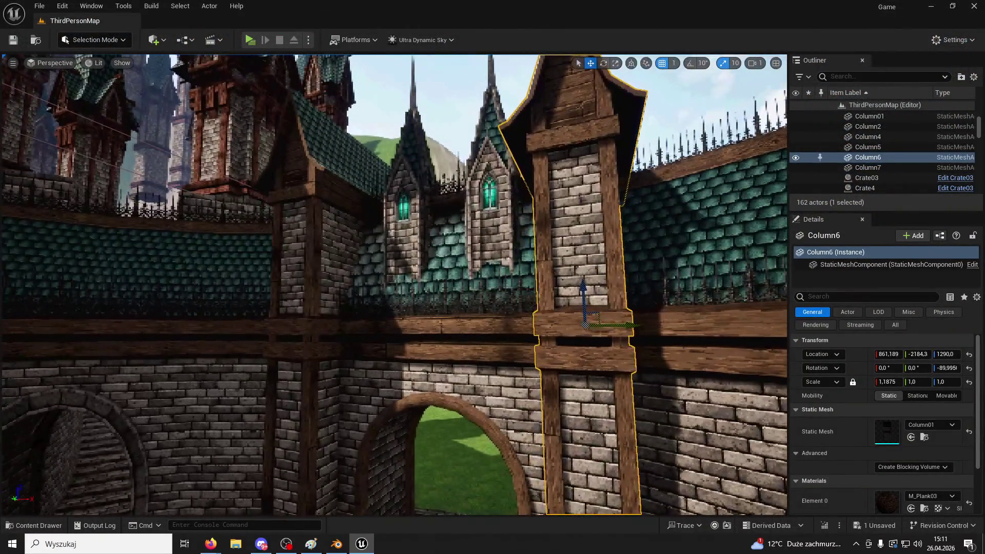
# - Select both spires and a window, undo the stray move, and drag them up along Z
pyautogui.click(490, 198)
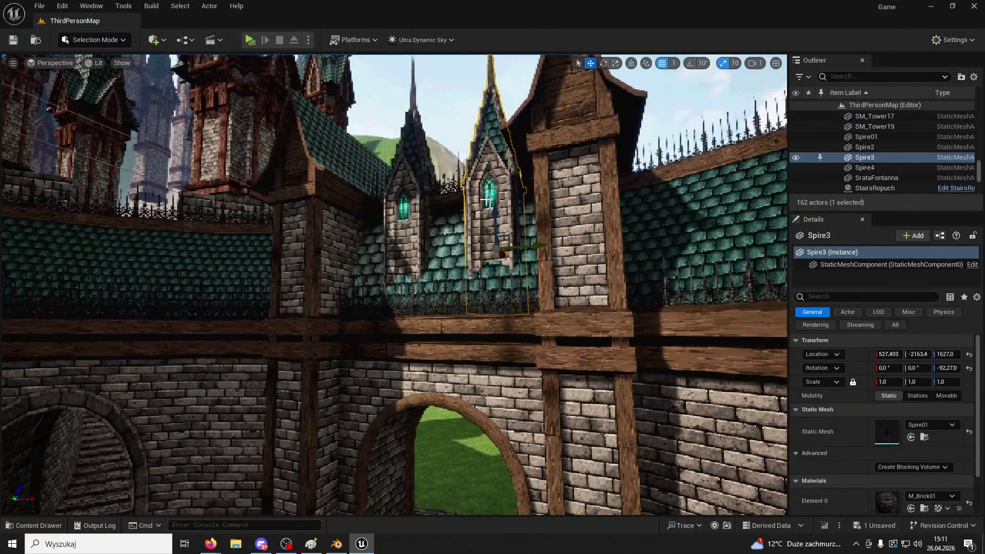
pyautogui.keyDown('ctrl'); pyautogui.click(402, 214); pyautogui.keyUp('ctrl')
pyautogui.keyDown('ctrl'); pyautogui.click(413, 208); pyautogui.keyUp('ctrl')
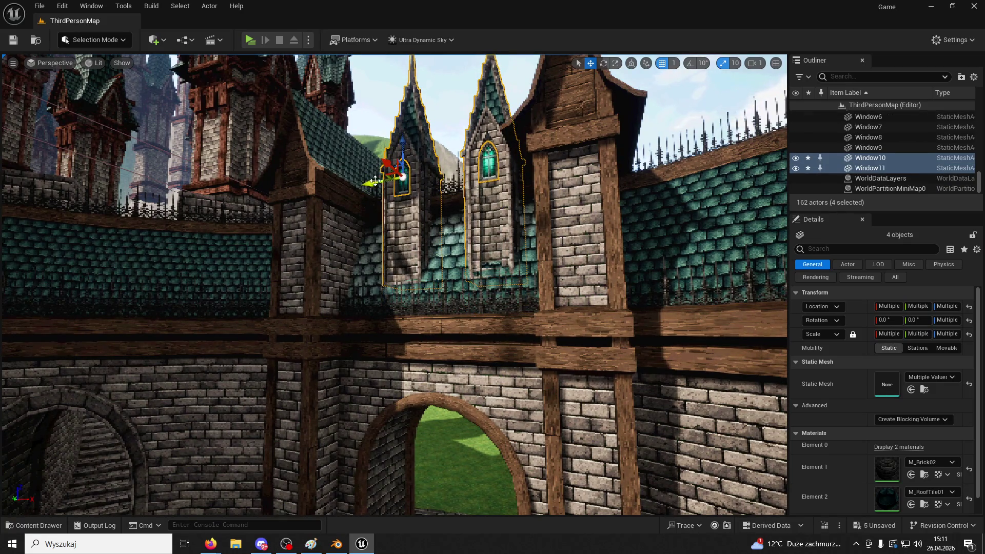
pyautogui.hotkey('ctrl', 'z')
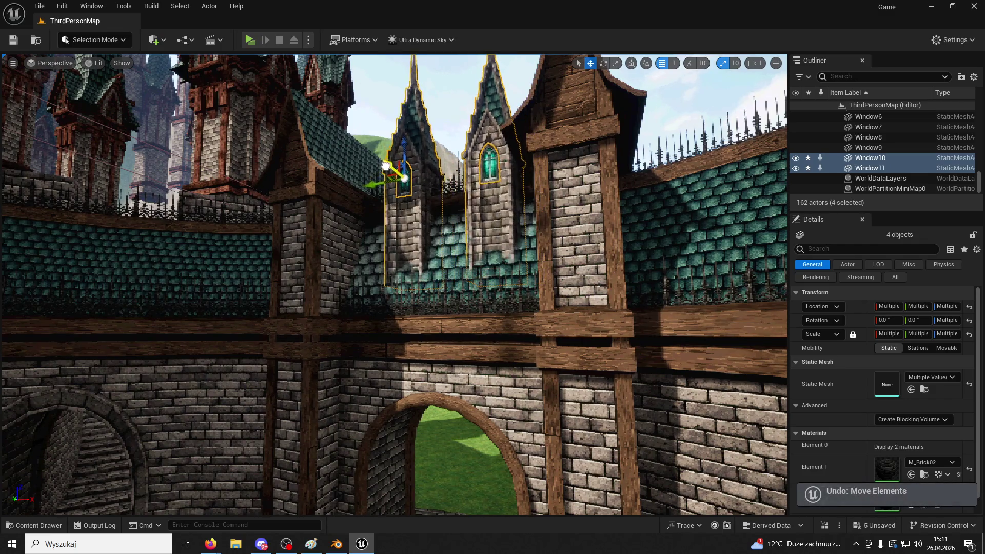
pyautogui.hotkey('alt', 'Tab')
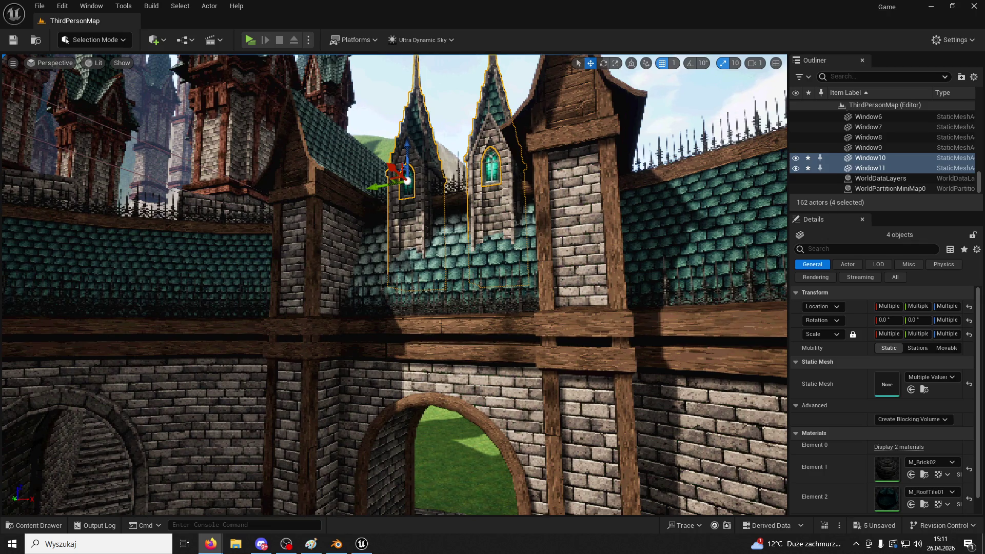
pyautogui.moveTo(407, 148)
pyautogui.mouseDown()
pyautogui.moveTo(400, 130)
pyautogui.moveTo(411, 150)
pyautogui.moveTo(397, 181)
pyautogui.moveTo(462, 153)
pyautogui.moveTo(463, 134)
pyautogui.mouseUp()
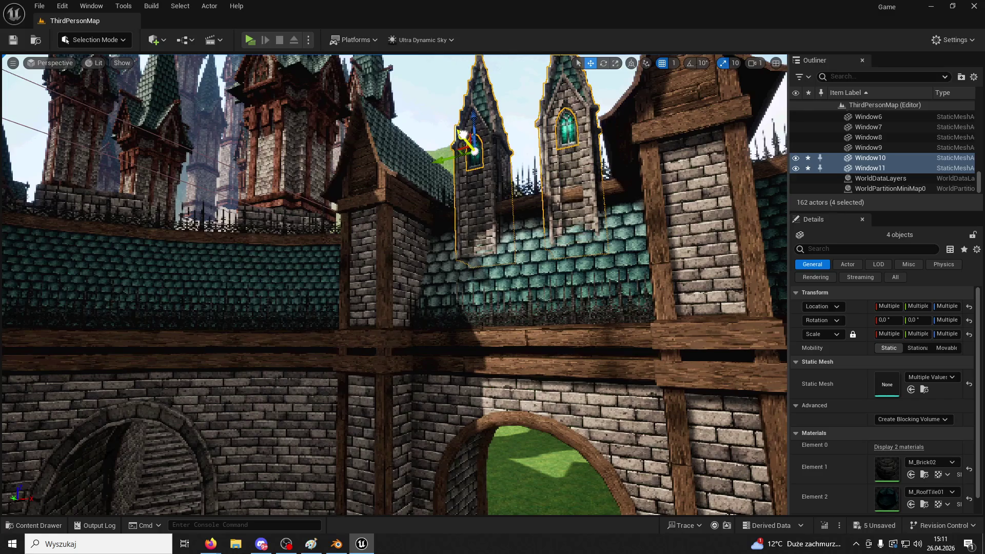
pyautogui.moveTo(517, 159); pyautogui.dragTo(563, 284)
pyautogui.hotkey('ctrl', 'z')
pyautogui.hotkey('ctrl', 'z')
# - Alt-drag a copy of Spire4 and its window to the right and tilt it slightly
pyautogui.click(469, 286)
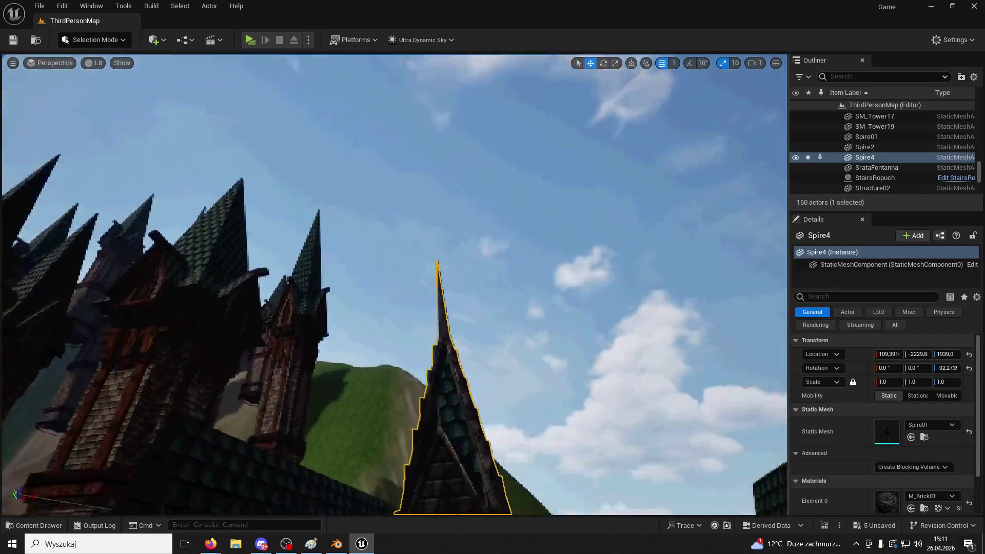
pyautogui.moveTo(352, 275); pyautogui.dragTo(352, 275)
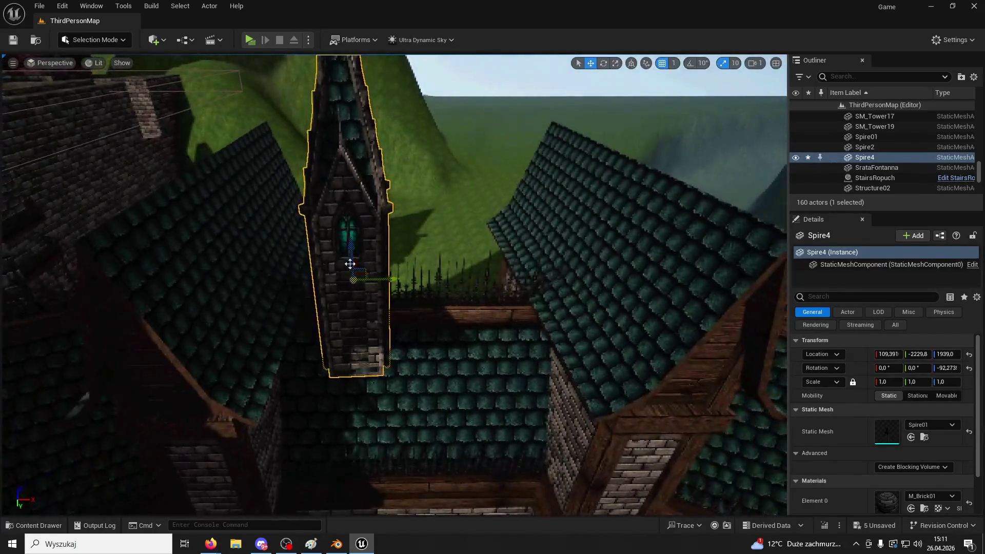
pyautogui.keyDown('ctrl'); pyautogui.click(346, 237); pyautogui.keyUp('ctrl')
pyautogui.moveTo(331, 233)
pyautogui.keyDown('alt'); pyautogui.mouseDown()
pyautogui.moveTo(452, 226)
pyautogui.moveTo(557, 134)
pyautogui.mouseUp(); pyautogui.keyUp('alt')
pyautogui.moveTo(481, 257)
pyautogui.mouseDown()
pyautogui.moveTo(505, 241)
pyautogui.moveTo(504, 249)
pyautogui.mouseUp()
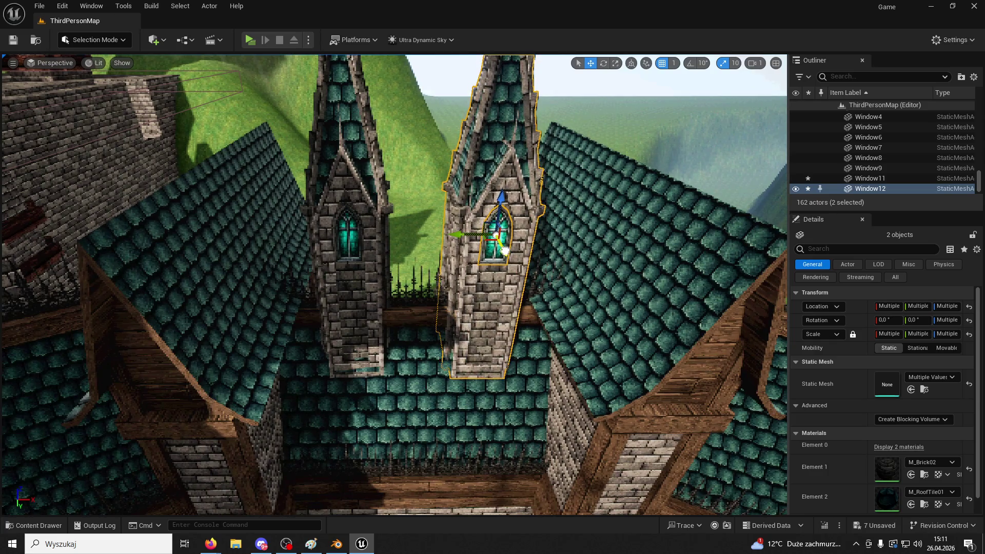
# - Lower the left spire and window, select both pairs and Wall03, then start a Play test
pyautogui.click(352, 247)
pyautogui.keyDown('ctrl'); pyautogui.click(356, 253); pyautogui.keyUp('ctrl')
pyautogui.moveTo(356, 253); pyautogui.dragTo(388, 266)
pyautogui.keyDown('ctrl'); pyautogui.click(487, 240); pyautogui.keyUp('ctrl')
pyautogui.keyDown('ctrl'); pyautogui.click(481, 271); pyautogui.keyUp('ctrl')
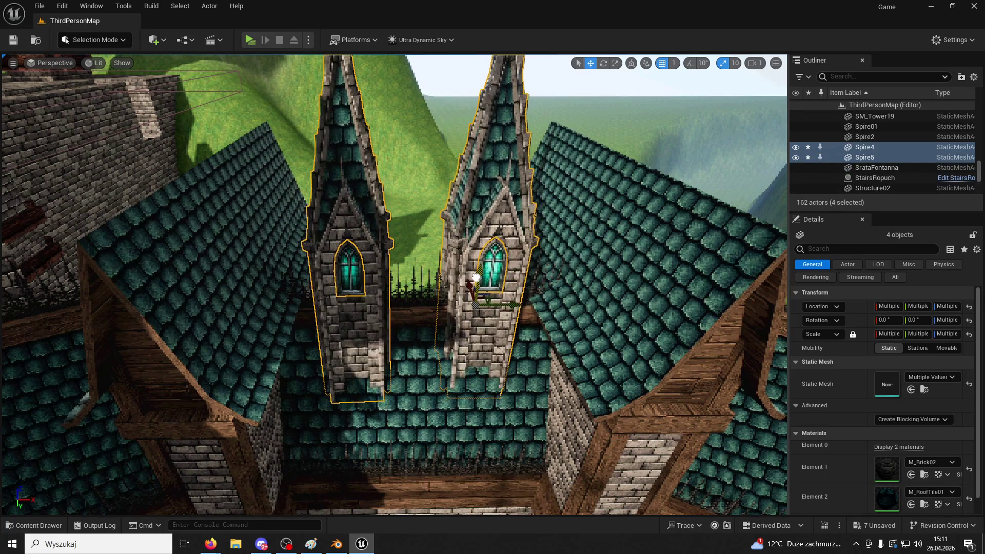
pyautogui.scroll(1, 481, 271)
pyautogui.moveTo(480, 271)
pyautogui.mouseDown()
pyautogui.moveTo(485, 174)
pyautogui.moveTo(495, 308)
pyautogui.moveTo(497, 300)
pyautogui.mouseUp()
pyautogui.click(498, 301)
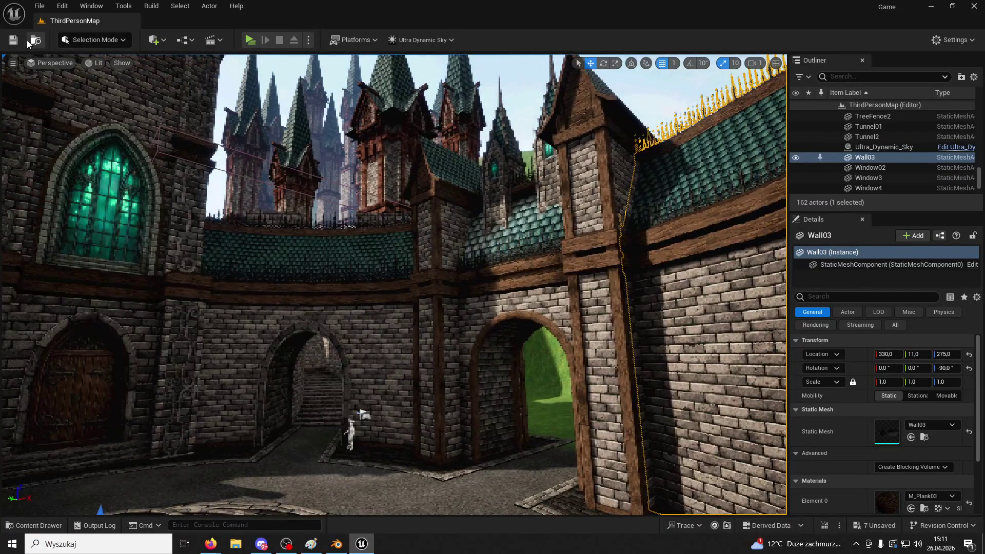
pyautogui.click(249, 40)
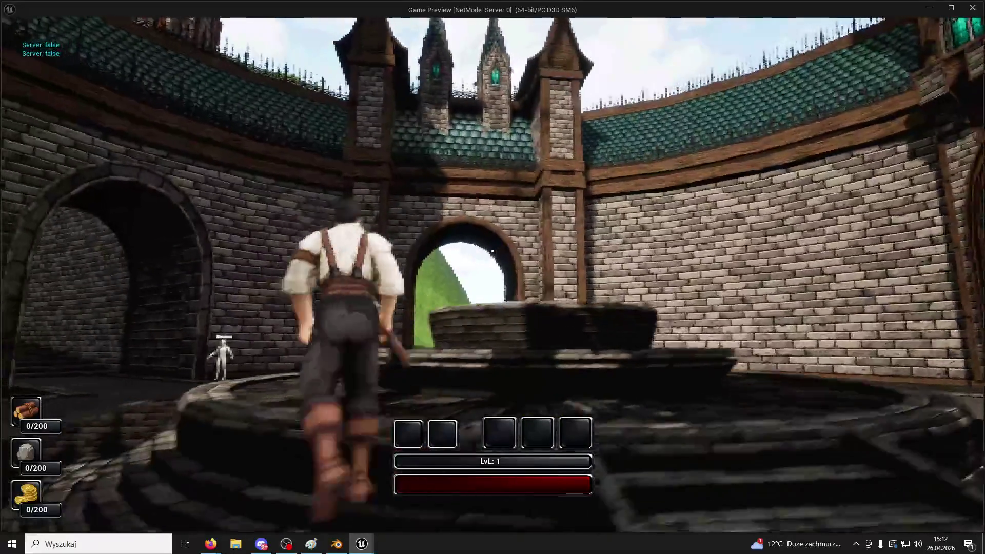
# - End the playtest, select a spire and its window, and launch a new Play session
pyautogui.press('Escape')
pyautogui.click(495, 169)
pyautogui.keyDown('ctrl'); pyautogui.click(526, 182); pyautogui.keyUp('ctrl')
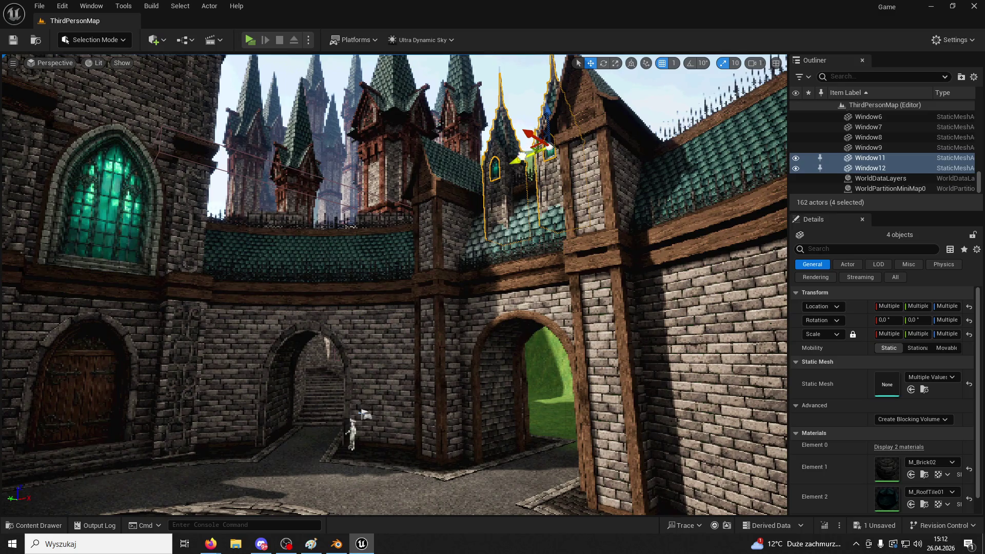
pyautogui.moveTo(514, 269); pyautogui.dragTo(311, 242)
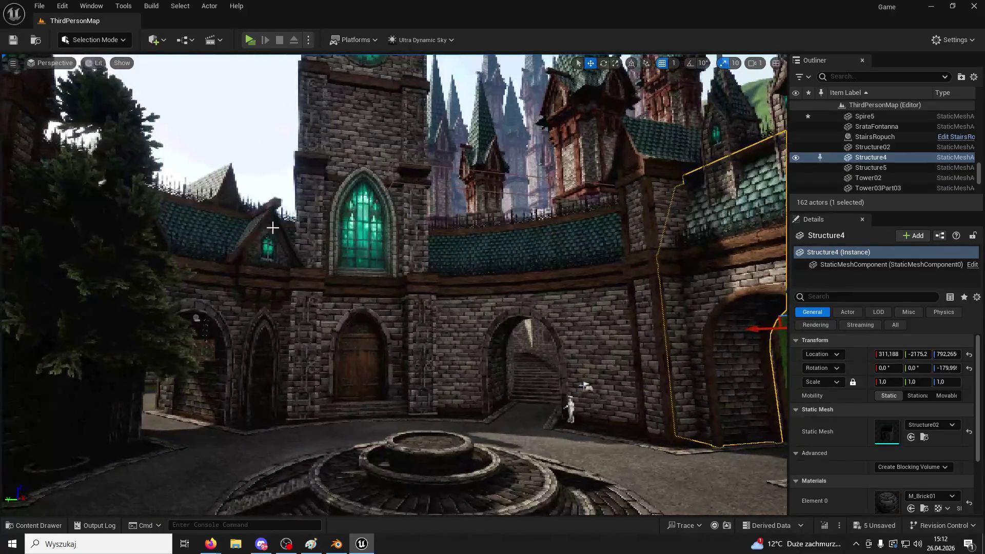
pyautogui.click(250, 40)
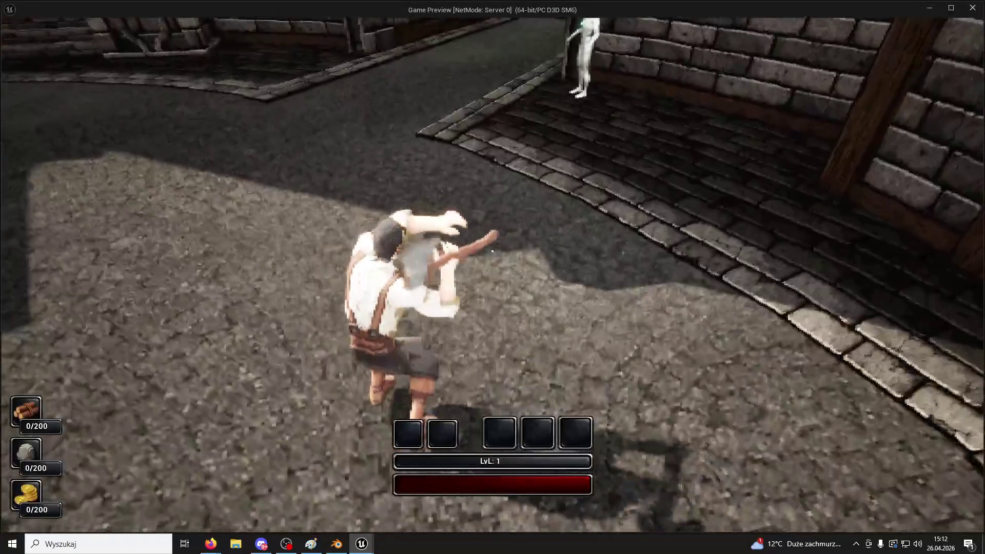
pyautogui.press('super')
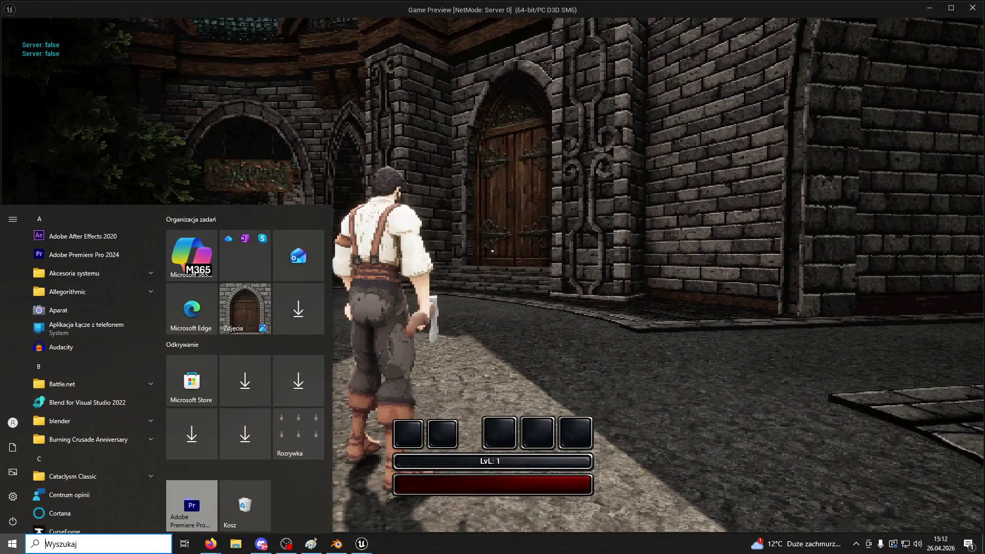
pyautogui.click(466, 295)
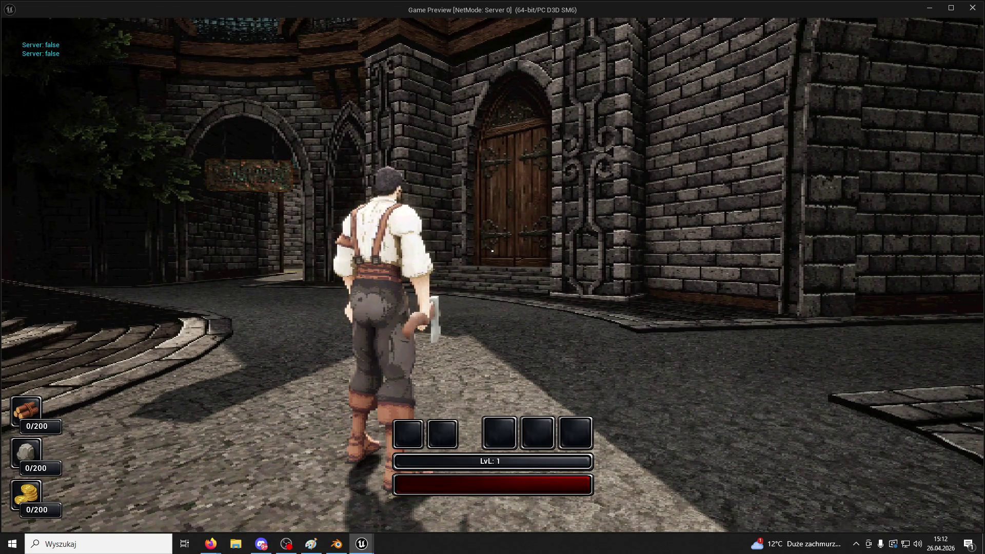
# - Run through the courtyard archway to the Beans trader and buy items with E
pyautogui.press('w')
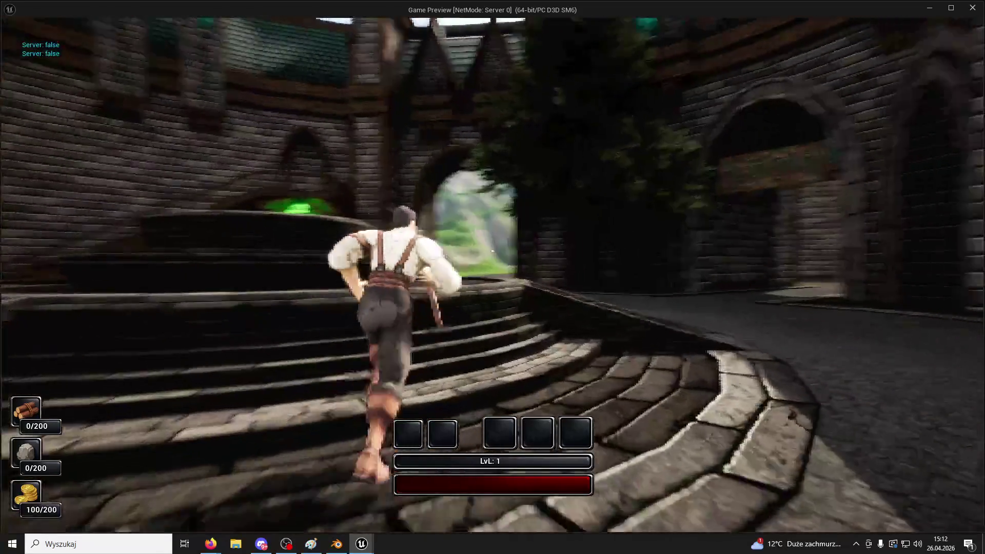
pyautogui.press('w')
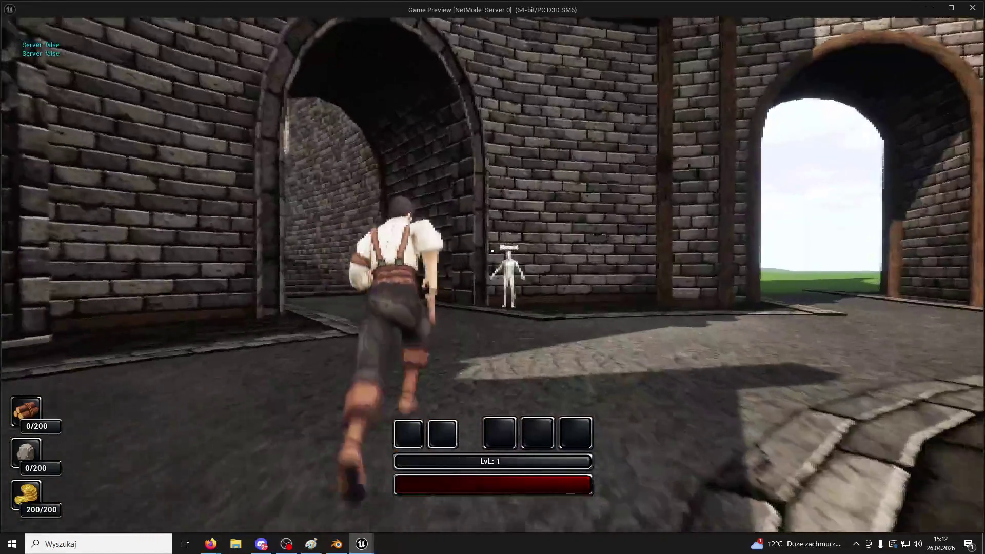
pyautogui.press('w')
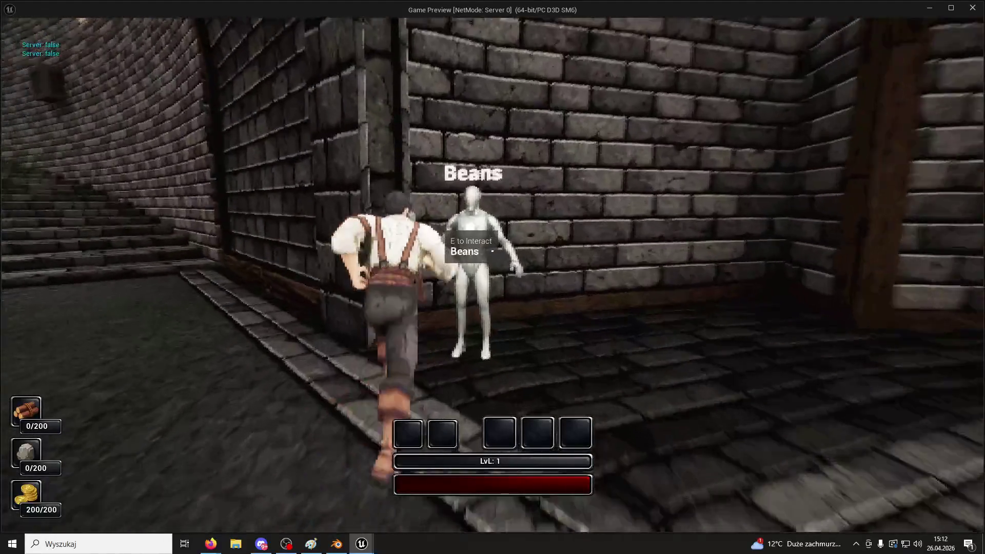
pyautogui.press('e')
pyautogui.press('e')
# - Use skill 1 repeatedly to climb the wall and fly above the spires, then stop the preview
pyautogui.press('w')
pyautogui.press('1')
pyautogui.press('1')
pyautogui.press('1')
pyautogui.press('space')
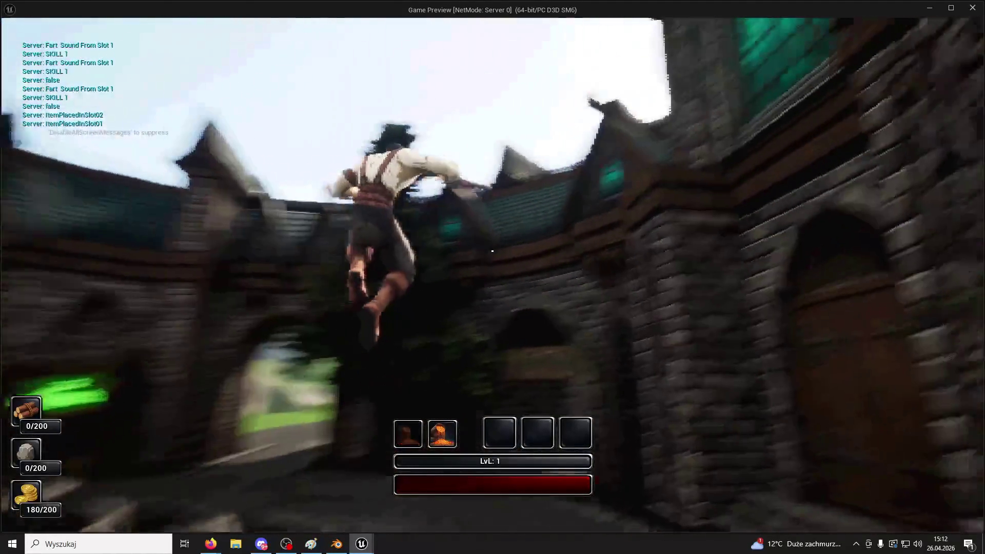
pyautogui.press('1')
pyautogui.press('1')
pyautogui.press('1')
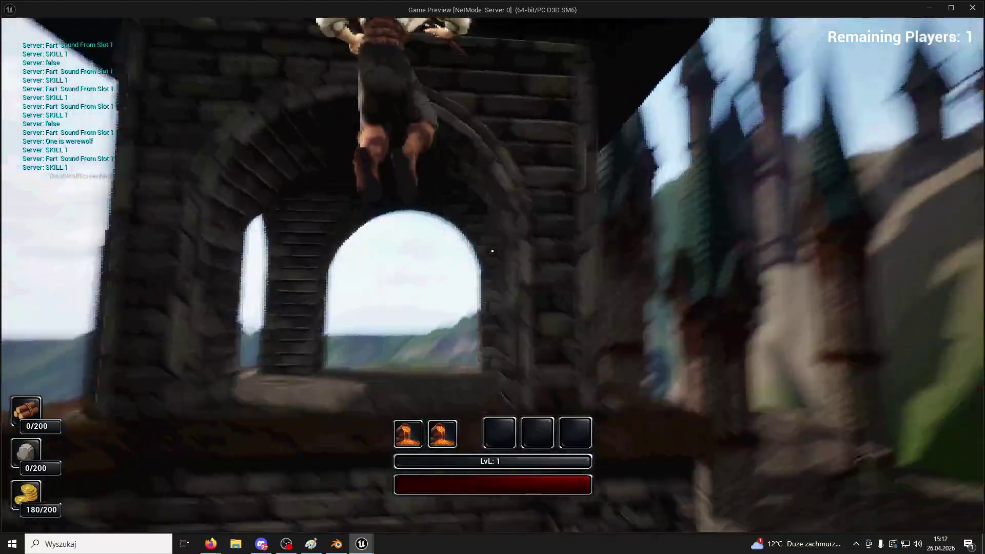
pyautogui.press('1')
pyautogui.press('1')
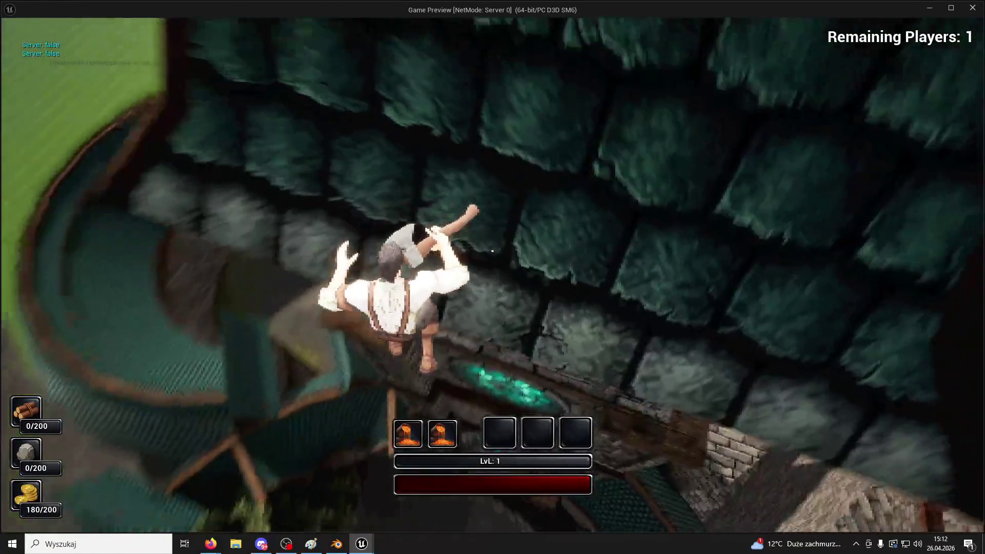
pyautogui.press('1')
pyautogui.press('1')
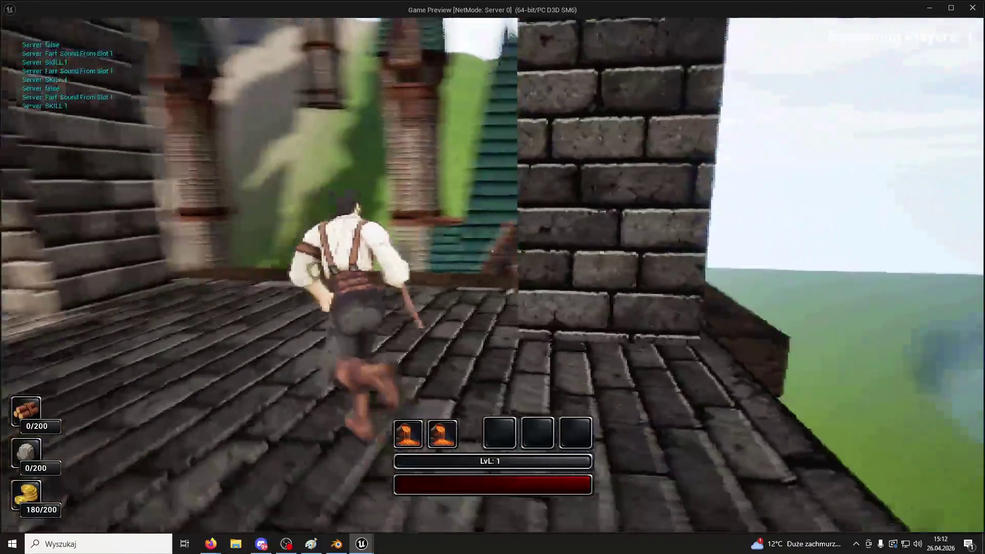
pyautogui.press('1')
pyautogui.press('1')
pyautogui.press('1')
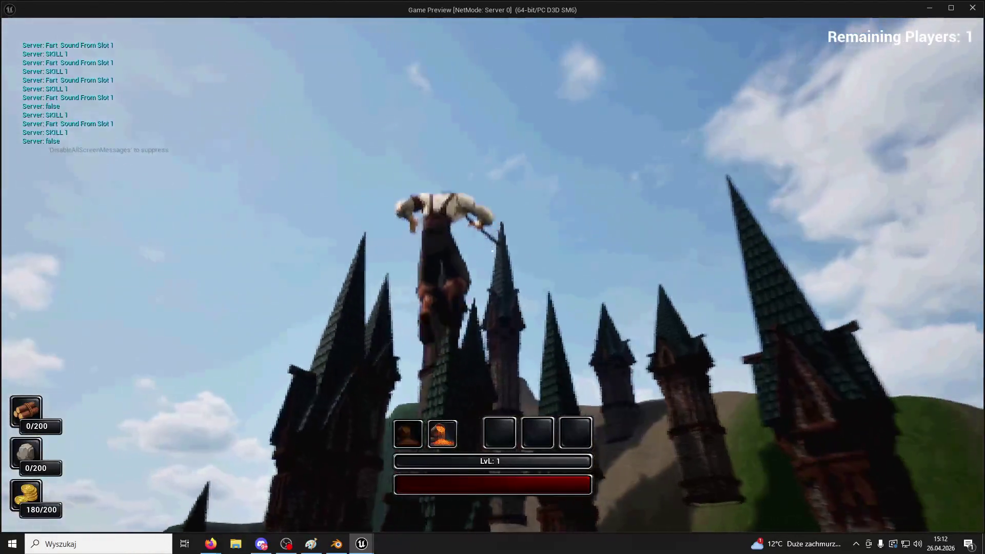
pyautogui.press('1')
pyautogui.press('1')
pyautogui.press('1')
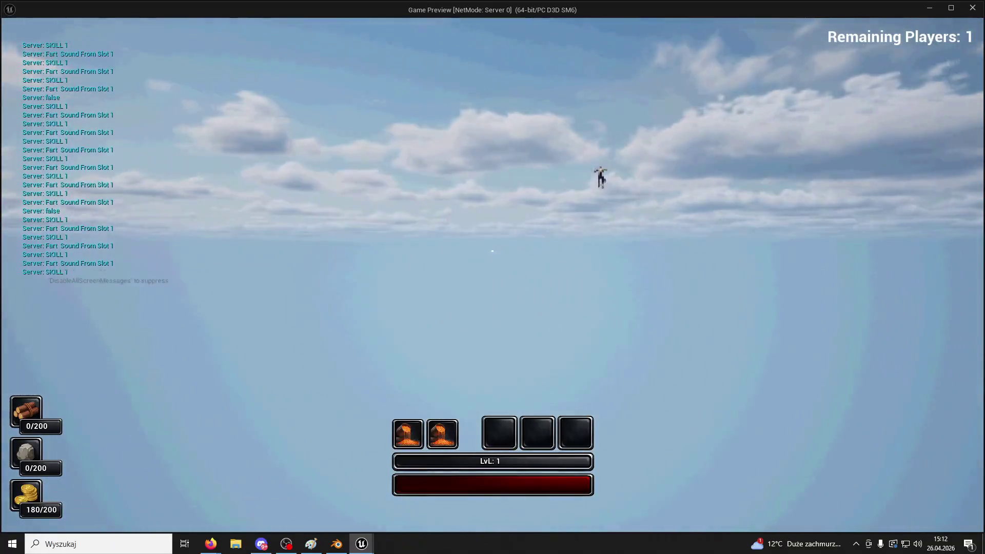
pyautogui.press('1')
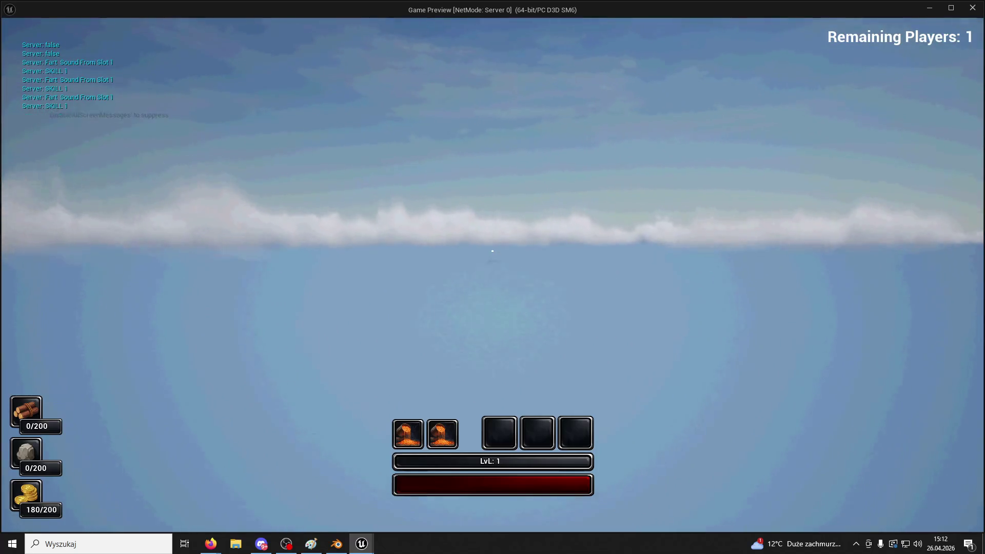
pyautogui.press('Escape')
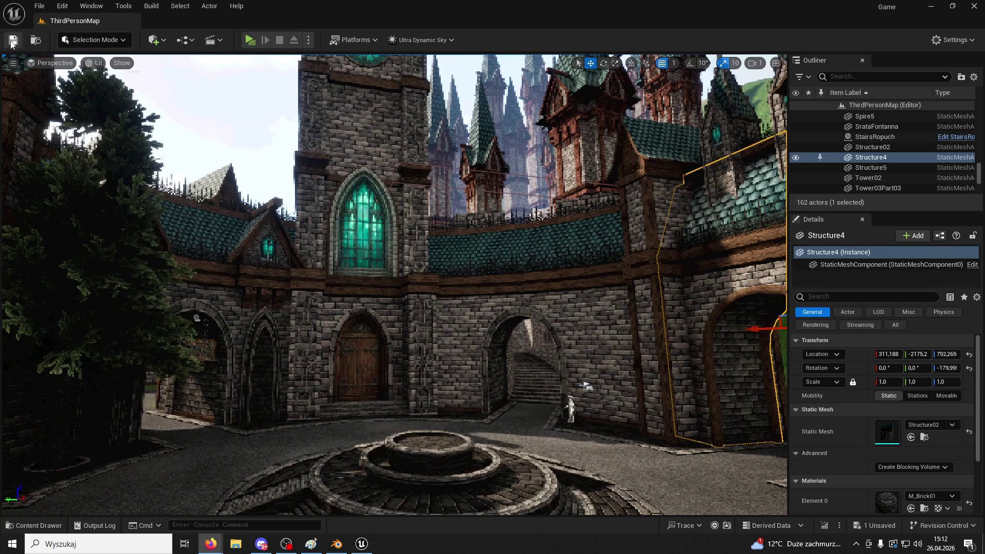
# - Open the Content Drawer, clear the fence filter and browse to the ThirdPerson folder
pyautogui.click(34, 525)
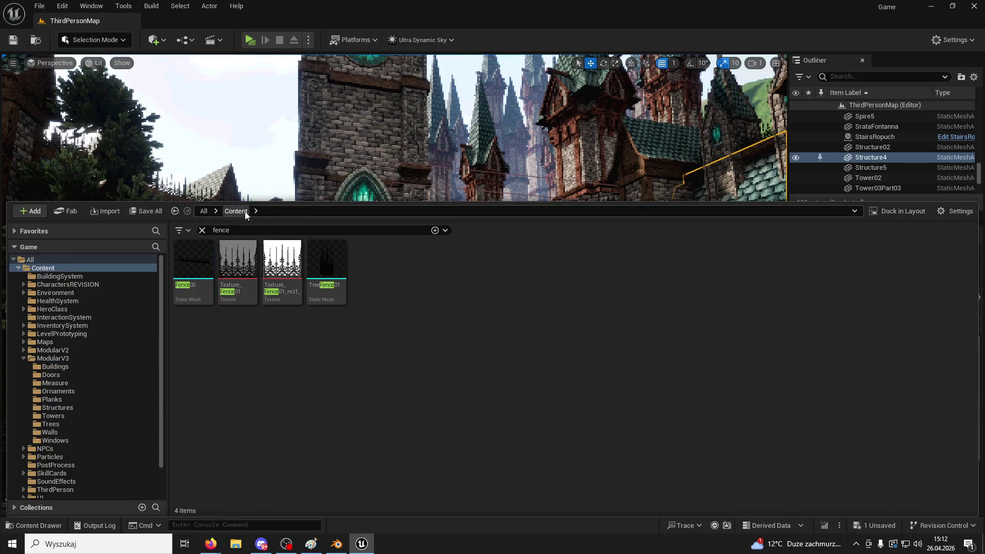
pyautogui.click(23, 358)
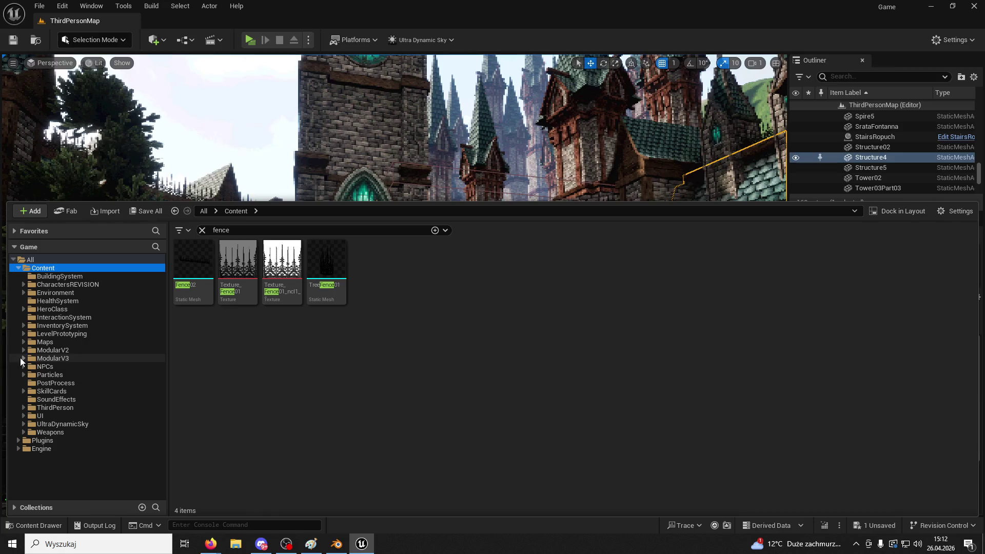
pyautogui.click(45, 408)
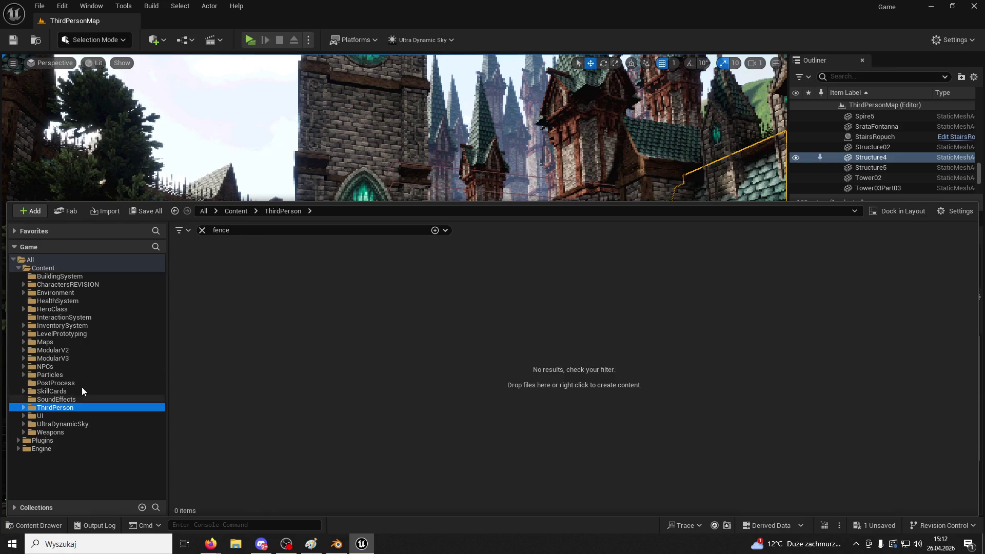
pyautogui.click(202, 230)
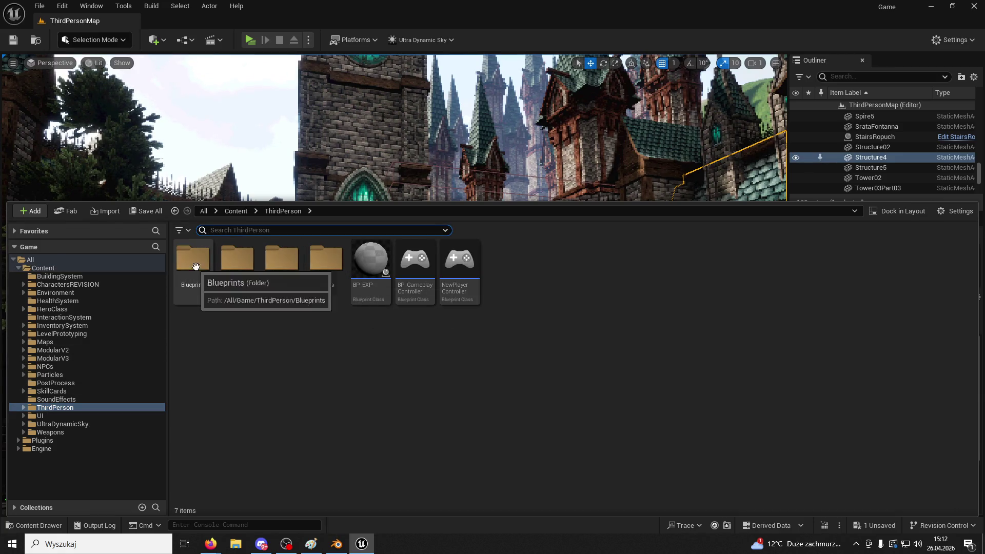
pyautogui.doubleClick(283, 262)
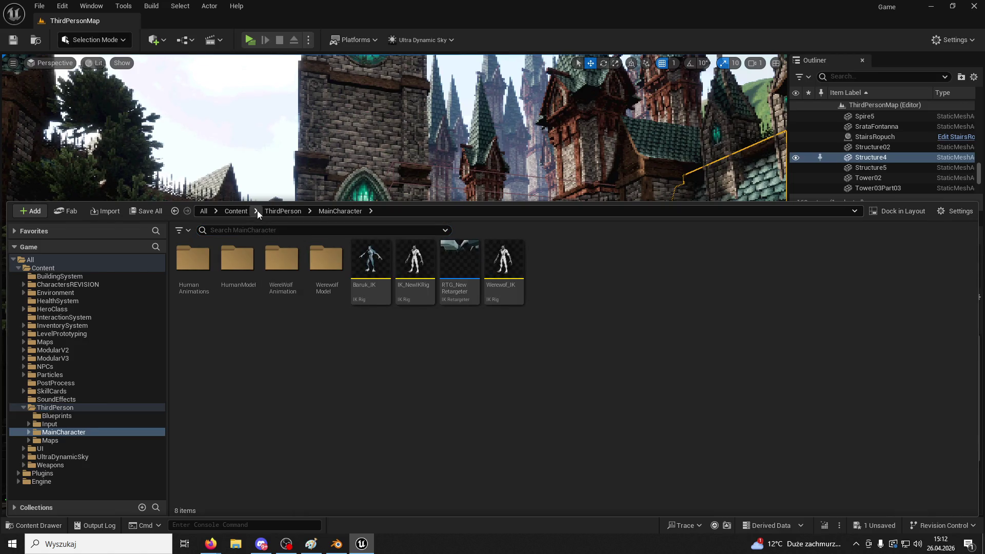
pyautogui.click(285, 212)
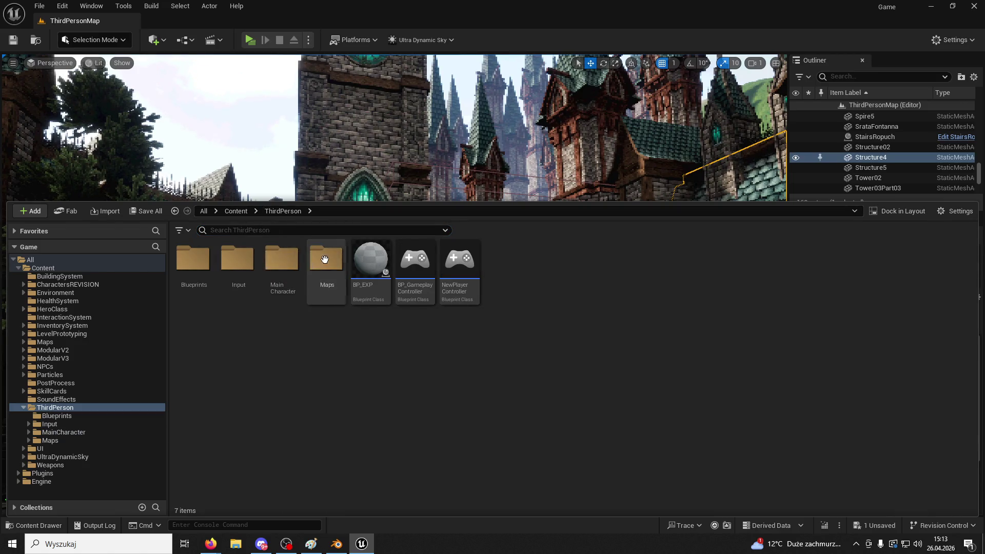
# - Search for 'knight' and place BP_Knight beside the courtyard fountain
pyautogui.click(223, 232)
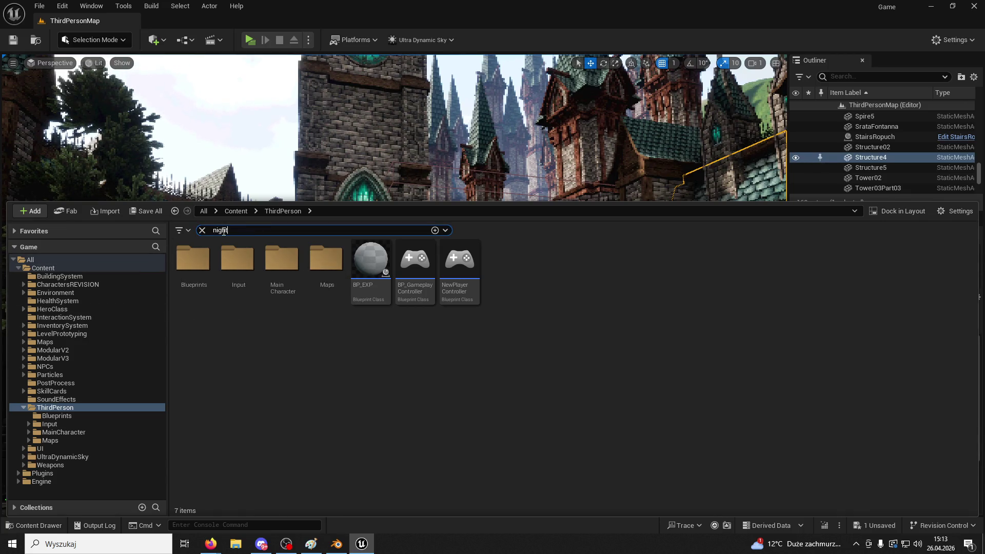
pyautogui.press('BackSpace')
pyautogui.press('BackSpace')
pyautogui.press('BackSpace')
pyautogui.write('k')
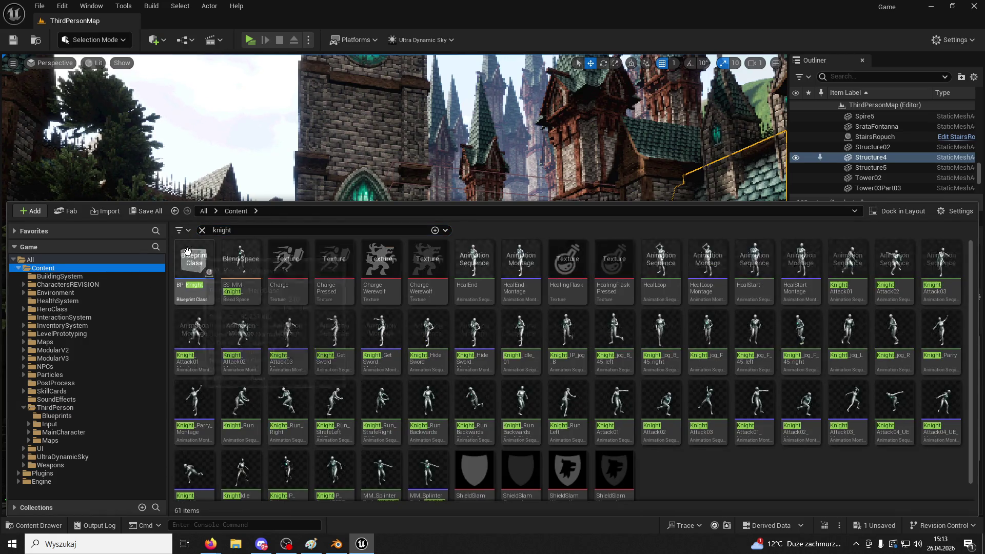
pyautogui.click(483, 214)
pyautogui.moveTo(491, 434); pyautogui.dragTo(493, 436)
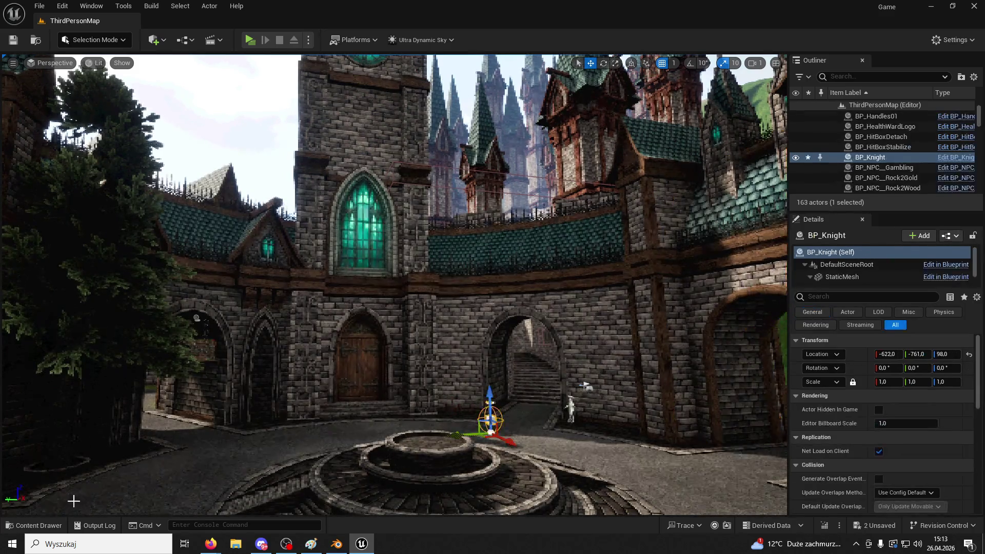
# - Search for 'mage', place BP_Mage near the fountain, and start a playtest with Alt+P
pyautogui.hotkey('ctrl', 'space')
pyautogui.doubleClick(247, 230)
pyautogui.write('e')
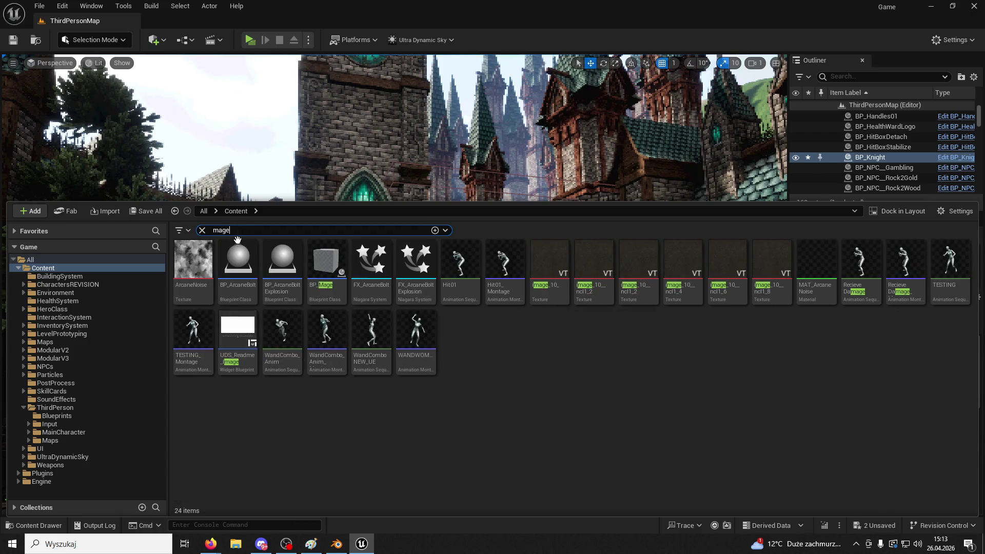
pyautogui.moveTo(314, 273); pyautogui.dragTo(448, 307)
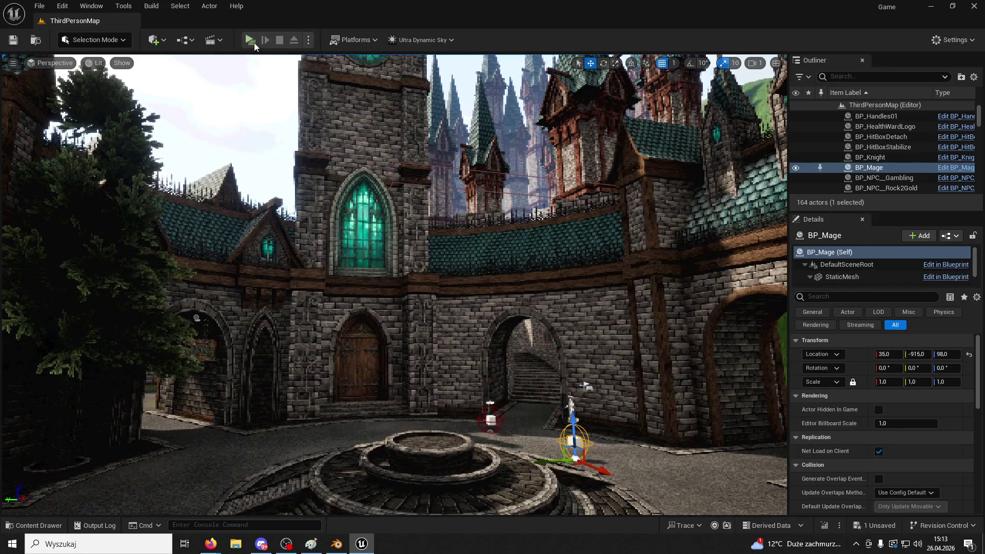
pyautogui.hotkey('alt', 'p')
# - Run across the courtyard casting skills 1 and 2, then stop the session to show the Message Log
pyautogui.press('w')
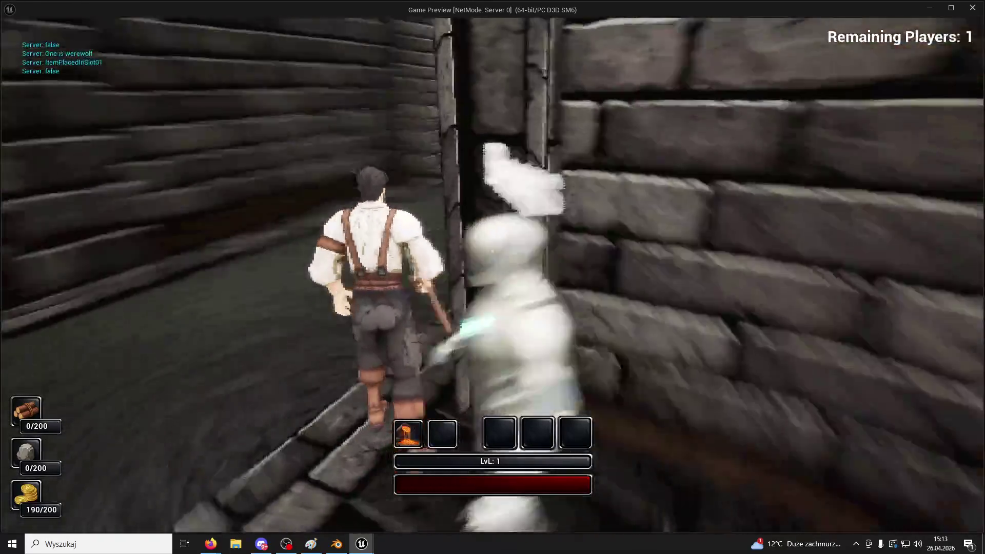
pyautogui.press('1')
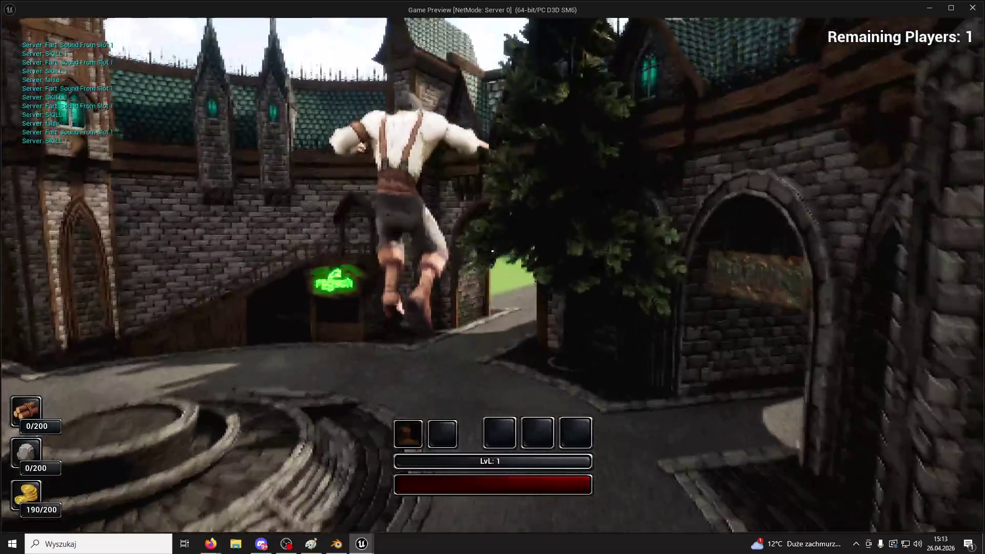
pyautogui.press('1')
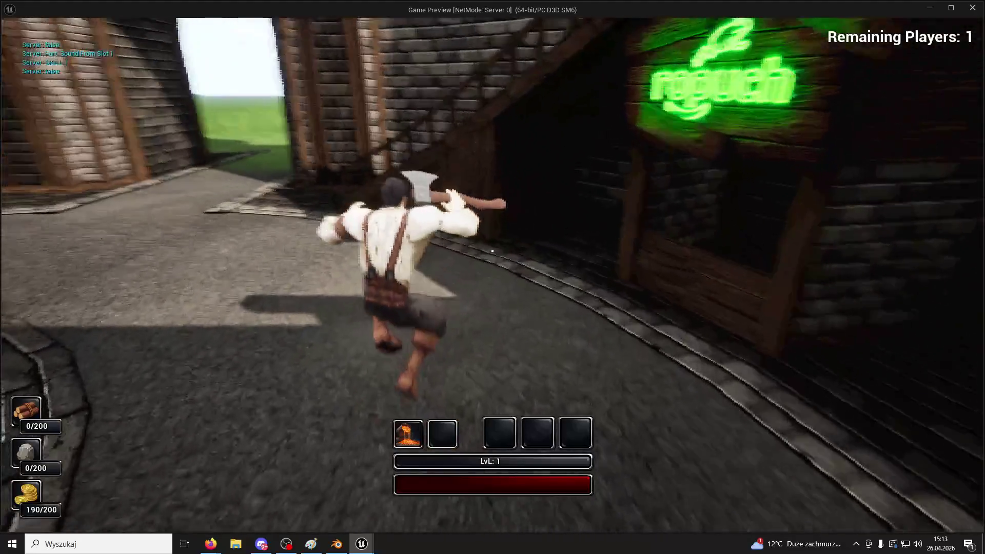
pyautogui.press('1')
pyautogui.press('space')
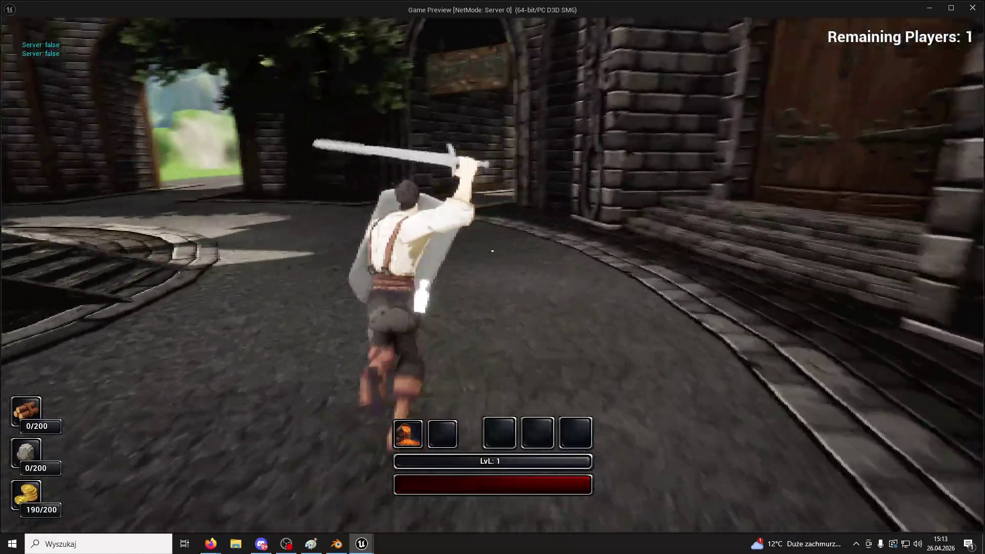
pyautogui.press('1')
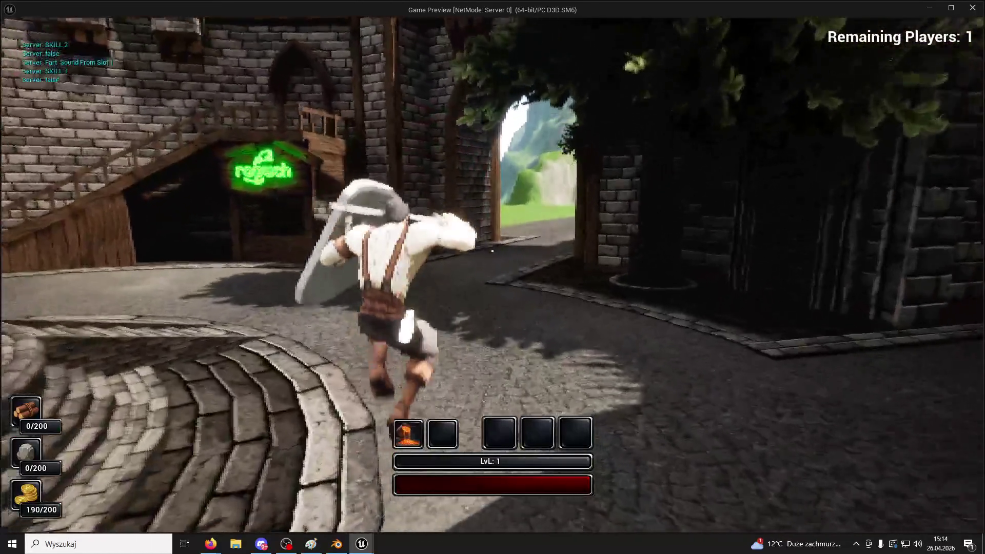
pyautogui.press('2')
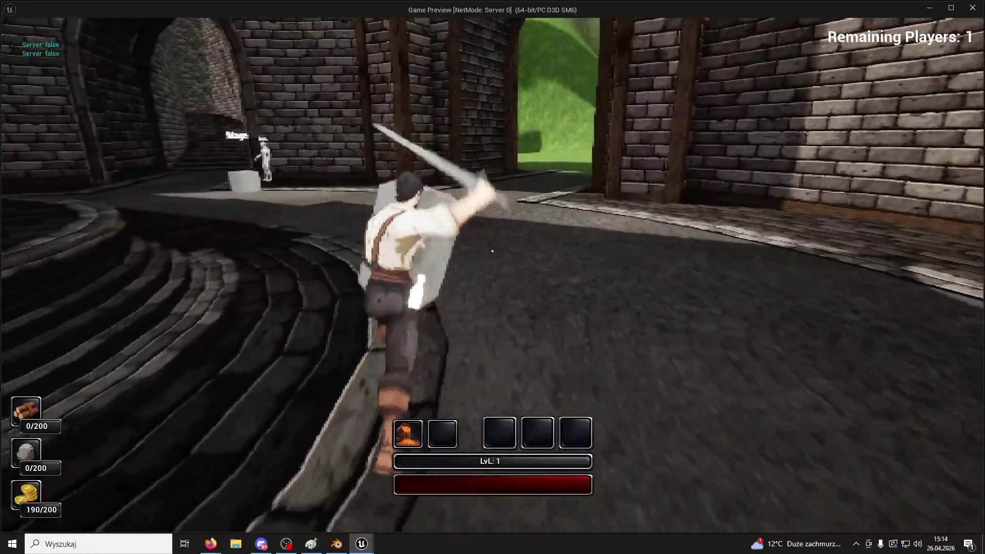
pyautogui.press('Escape')
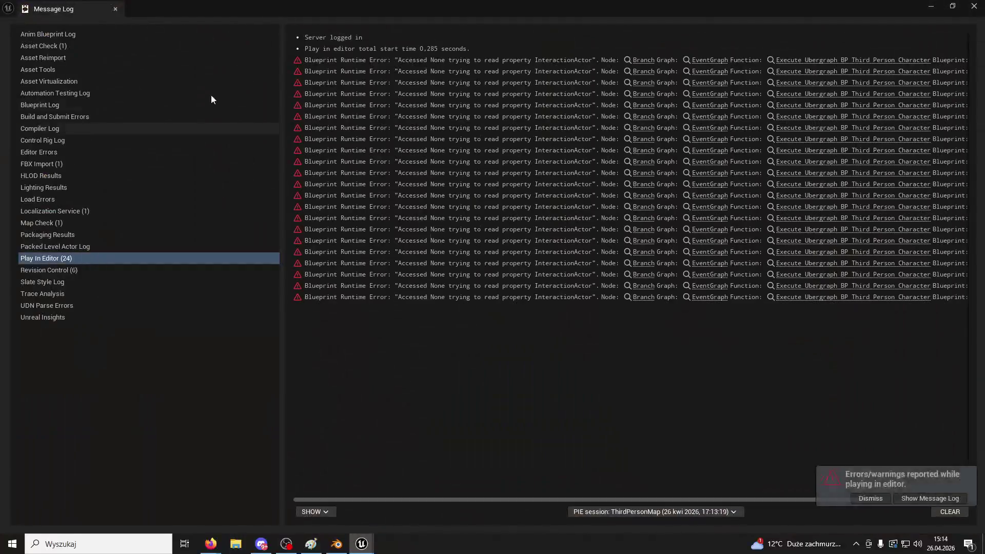
# - Close the Message Log and run toward the stairs casting purple spells at the walls
pyautogui.click(115, 8)
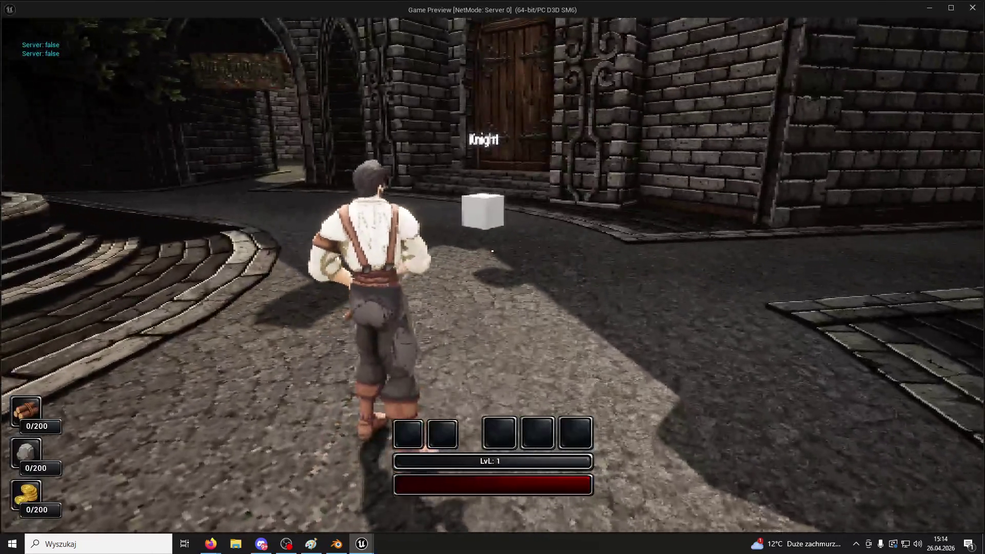
pyautogui.press('w')
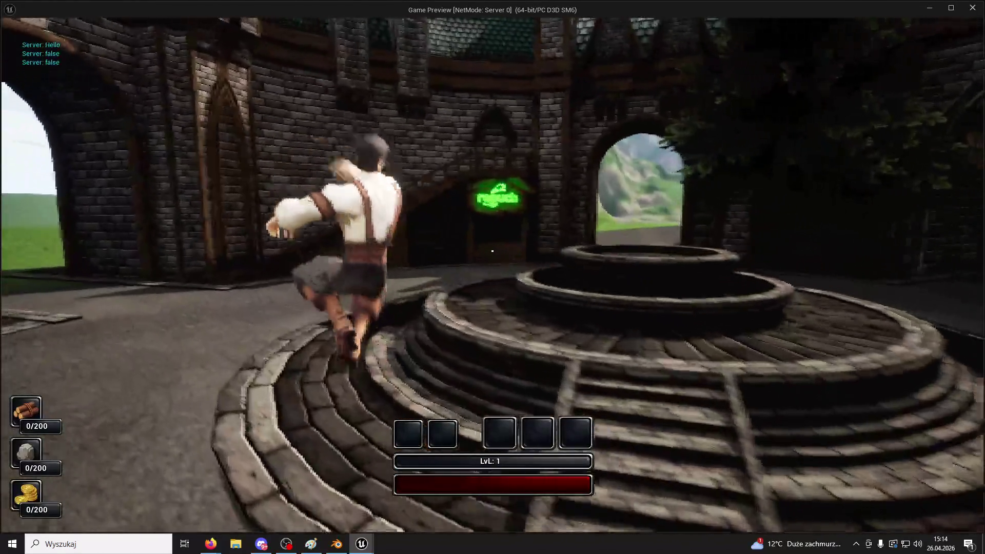
pyautogui.click(492, 251)
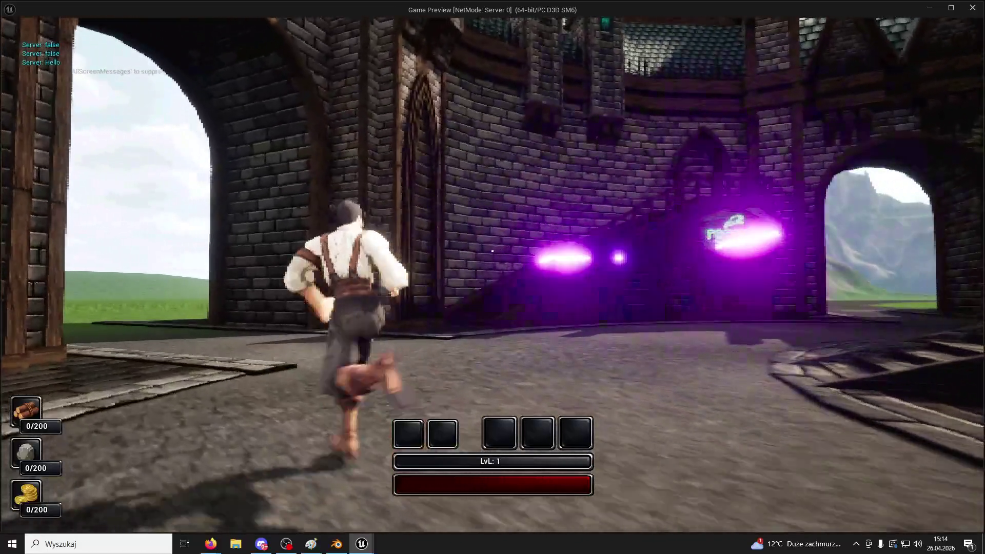
pyautogui.click(492, 251)
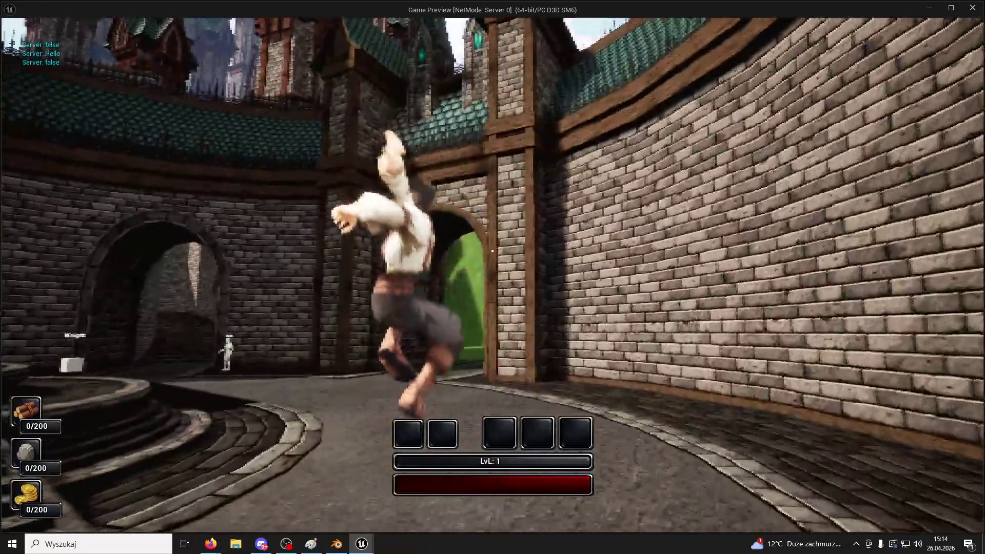
pyautogui.click(492, 251)
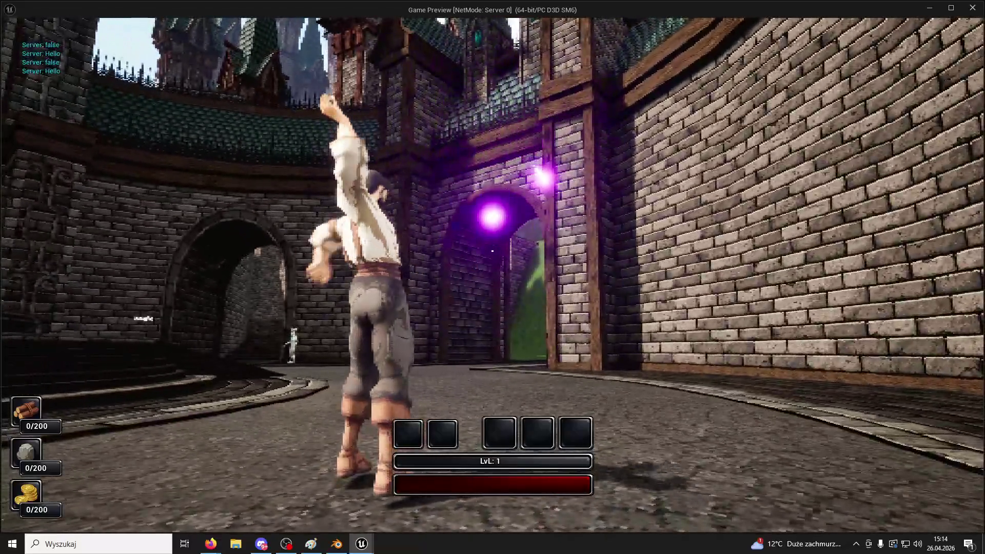
pyautogui.click(492, 251)
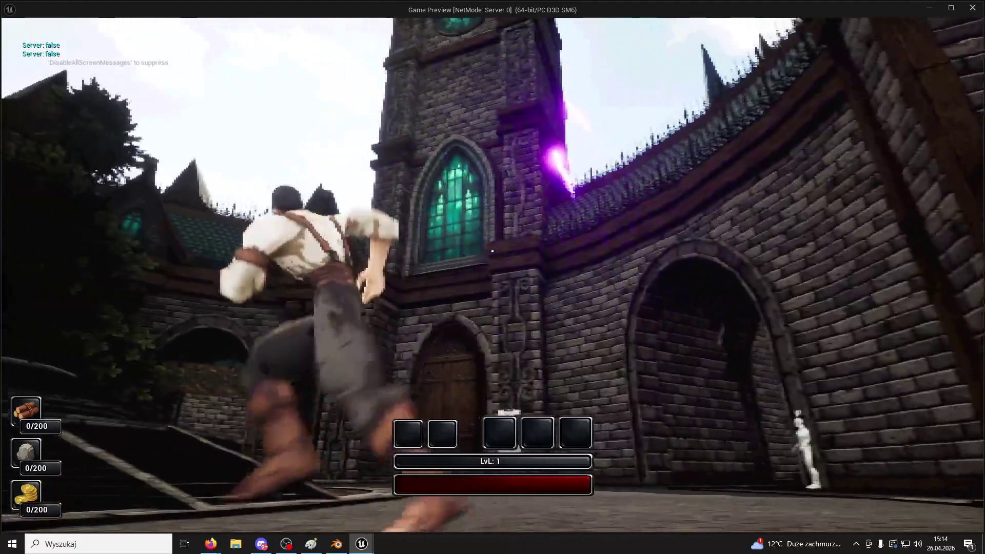
pyautogui.click(492, 251)
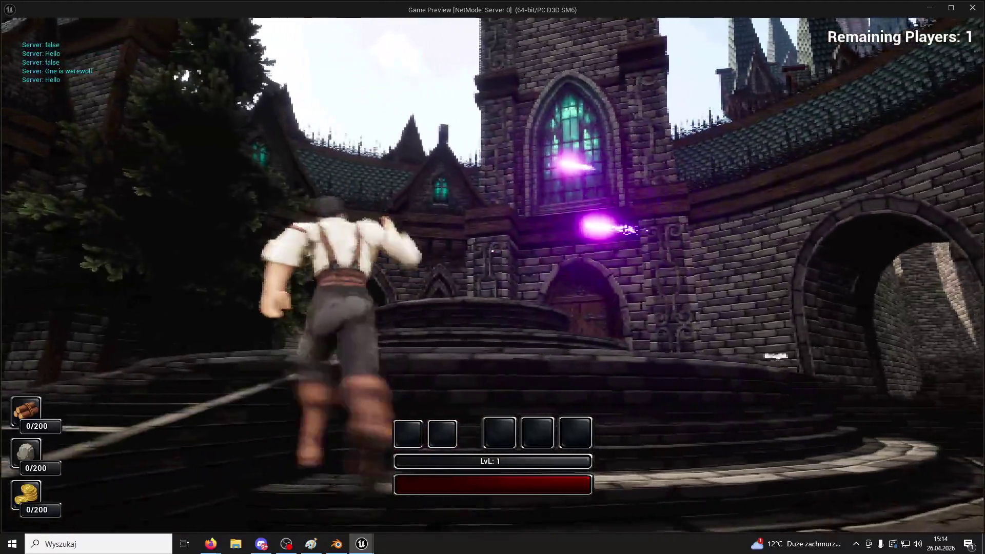
pyautogui.click(493, 251)
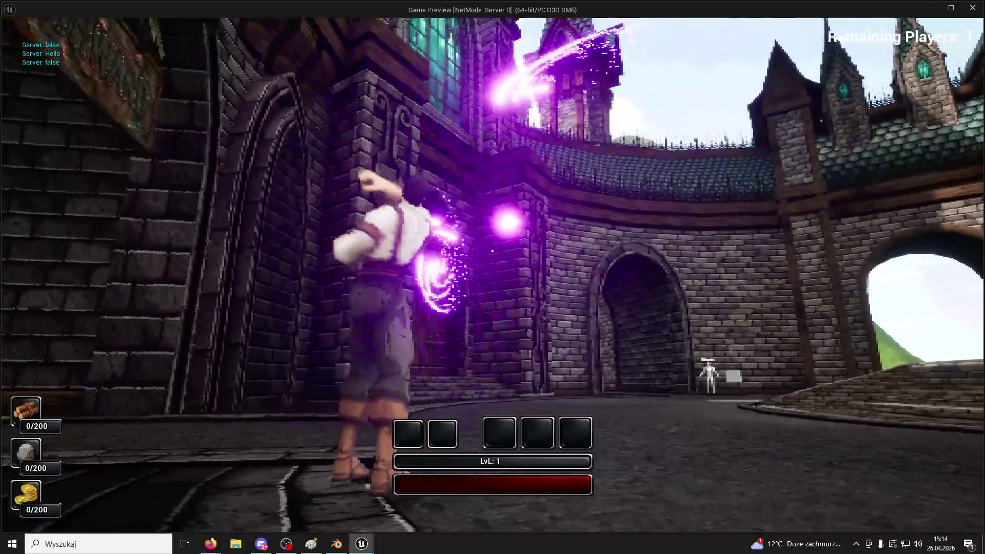
pyautogui.click(492, 251)
pyautogui.click(492, 251)
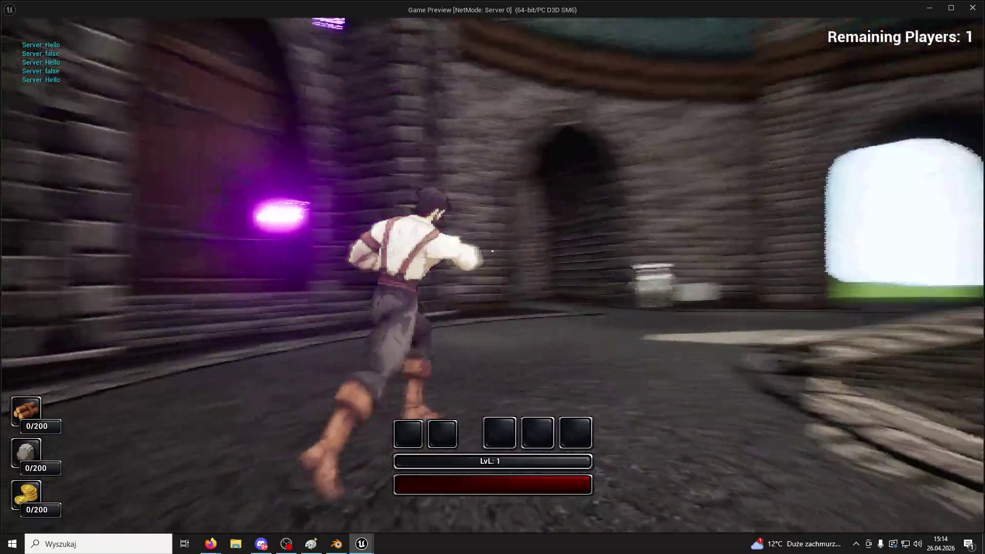
pyautogui.click(492, 251)
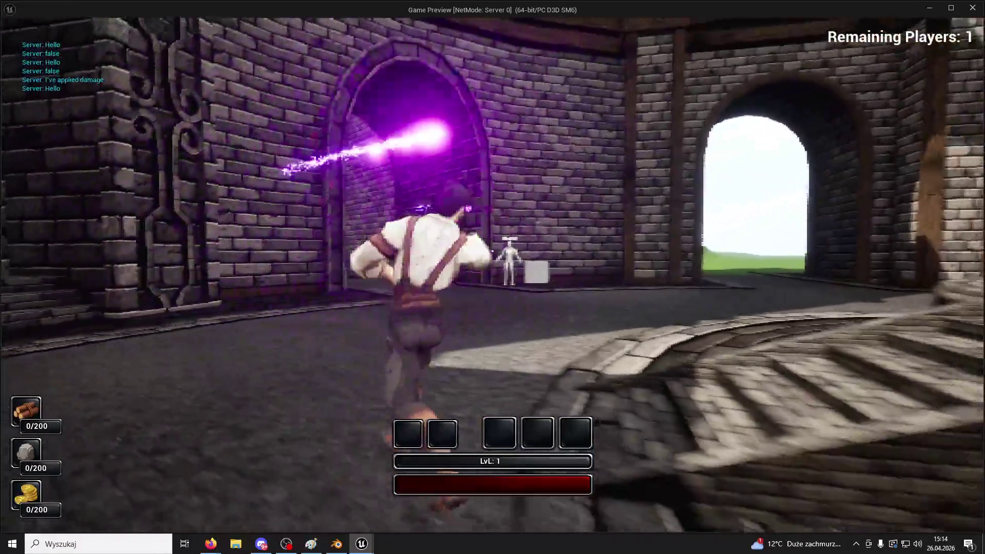
pyautogui.click(492, 251)
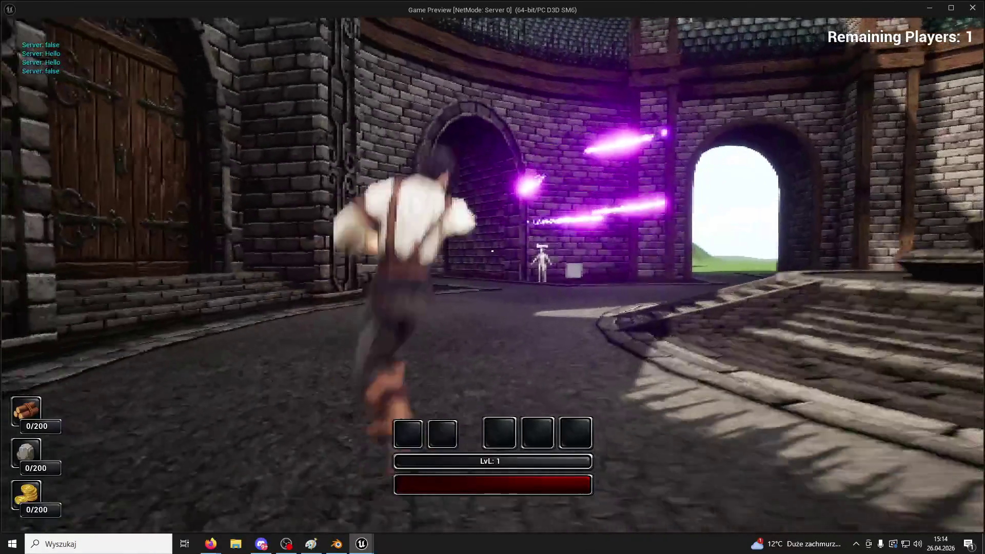
pyautogui.click(492, 251)
# - Jump over the fountain rim, cast more bolts, and swing the sword at the archway before stopping
pyautogui.press('w')
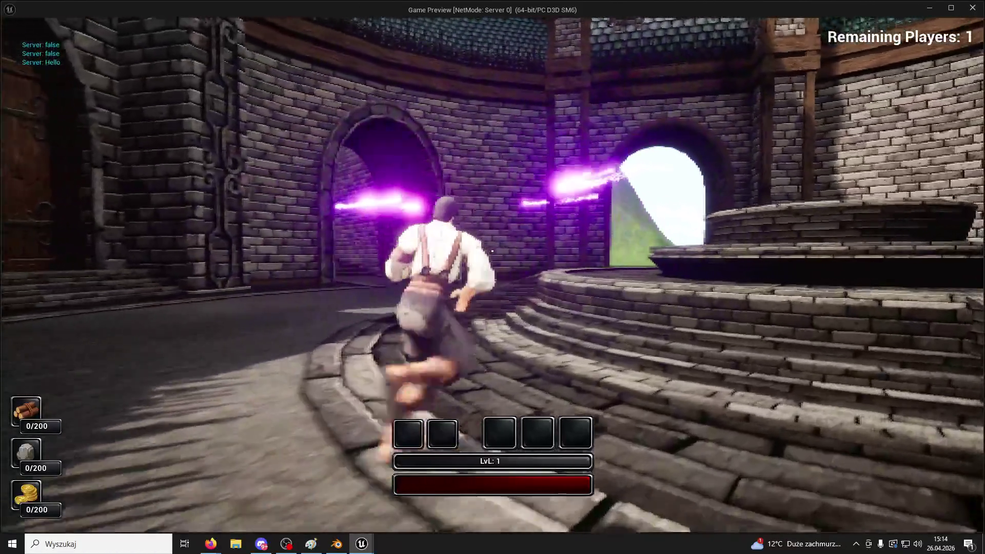
pyautogui.press('space')
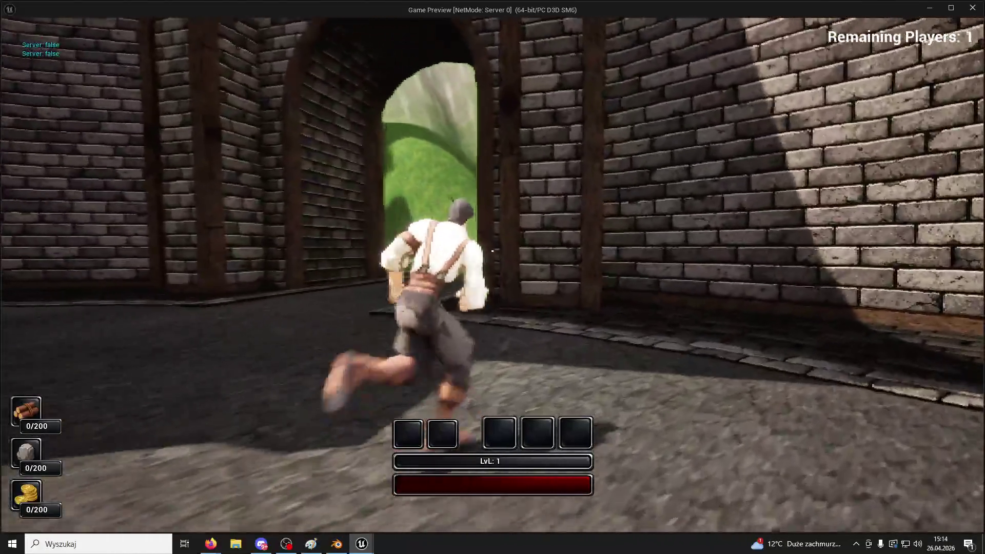
pyautogui.click(492, 251)
pyautogui.click(492, 251)
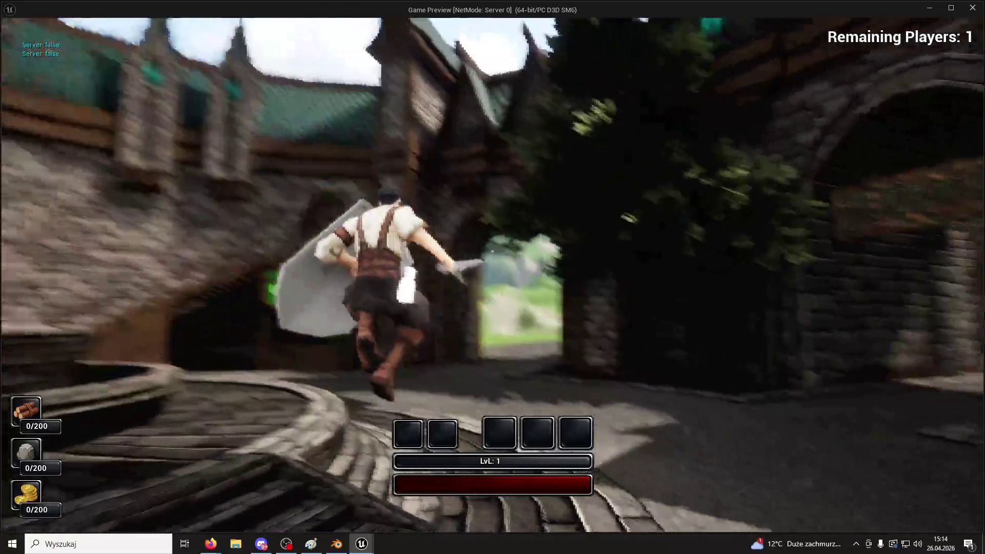
pyautogui.click(492, 251)
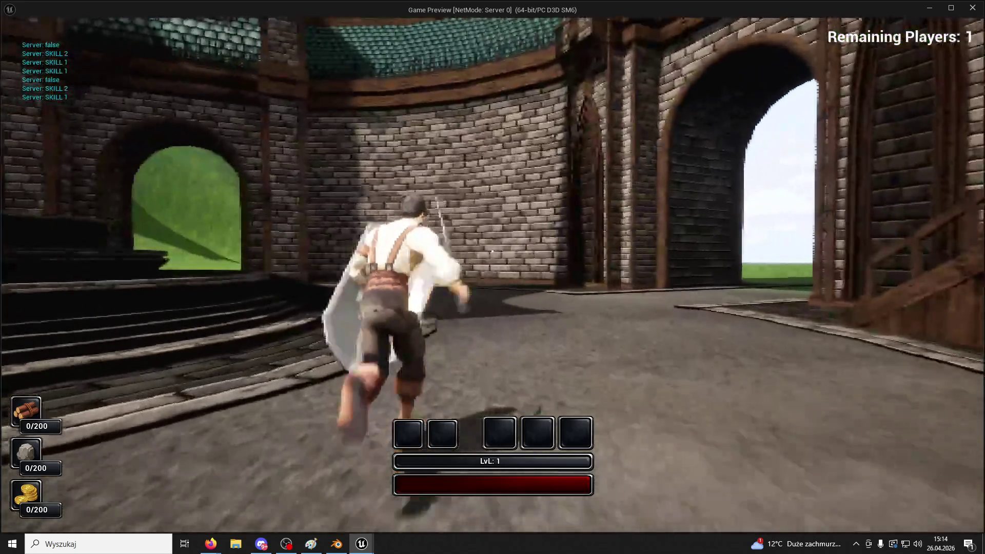
pyautogui.click(493, 251)
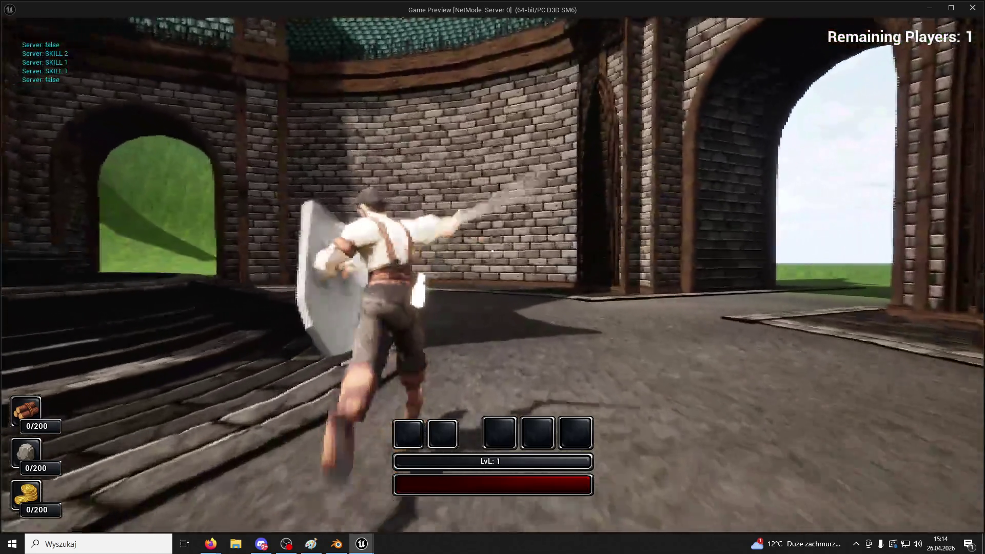
pyautogui.press('Escape')
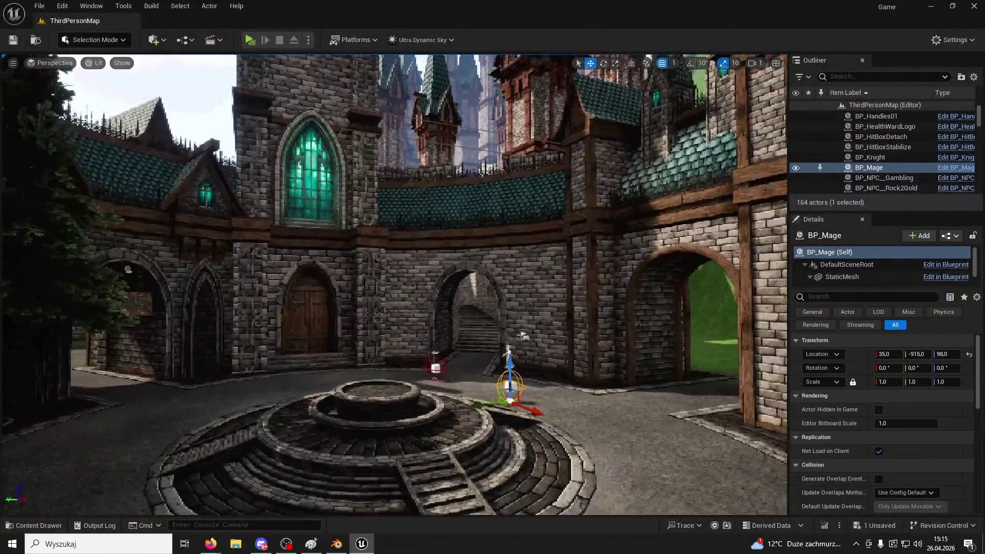
# - Delete the BP_Mage and BP_Knight markers from the level
pyautogui.press('e')
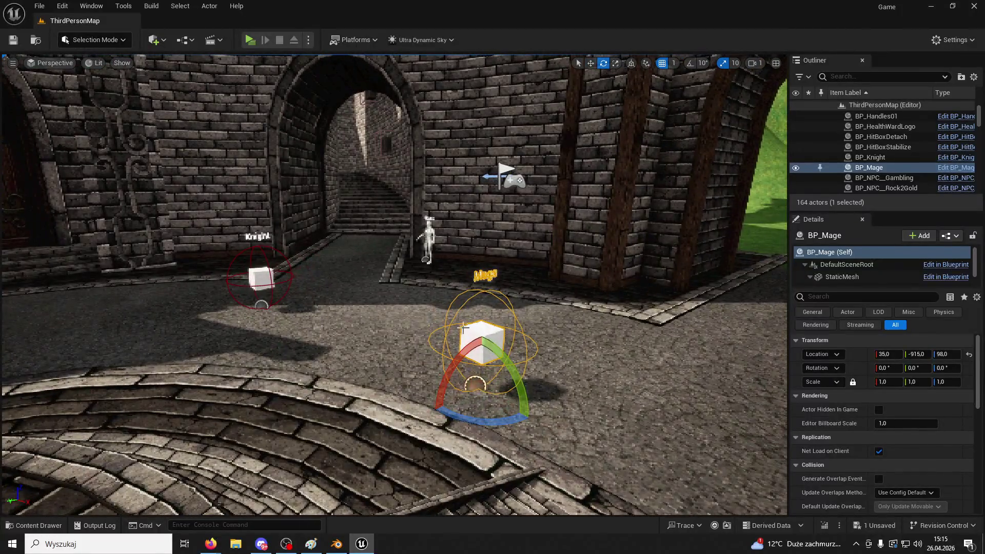
pyautogui.press('Delete')
pyautogui.click(261, 279)
pyautogui.press('Delete')
# - Place BP_Gambling beside the left archway and a gambling trade NPC by the right wall
pyautogui.click(34, 525)
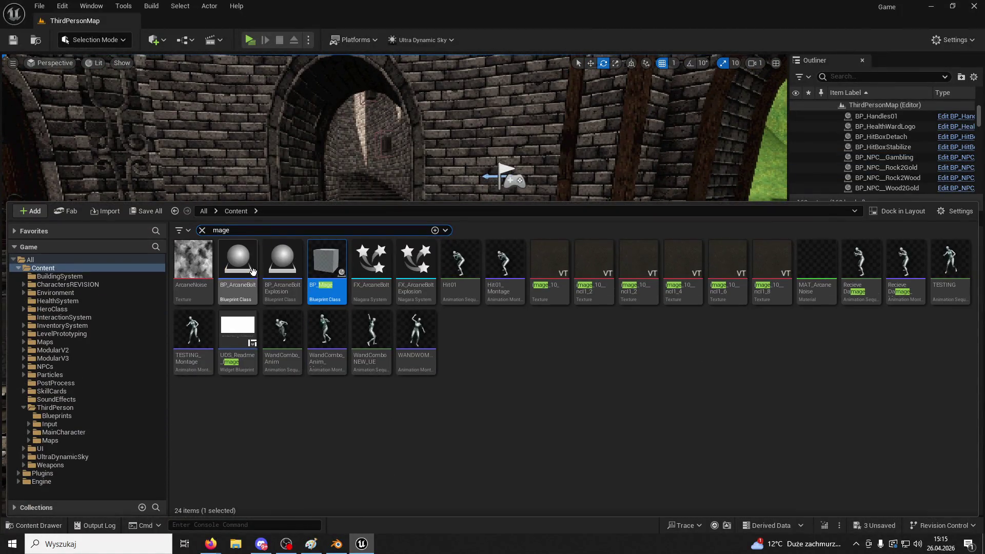
pyautogui.write('npc')
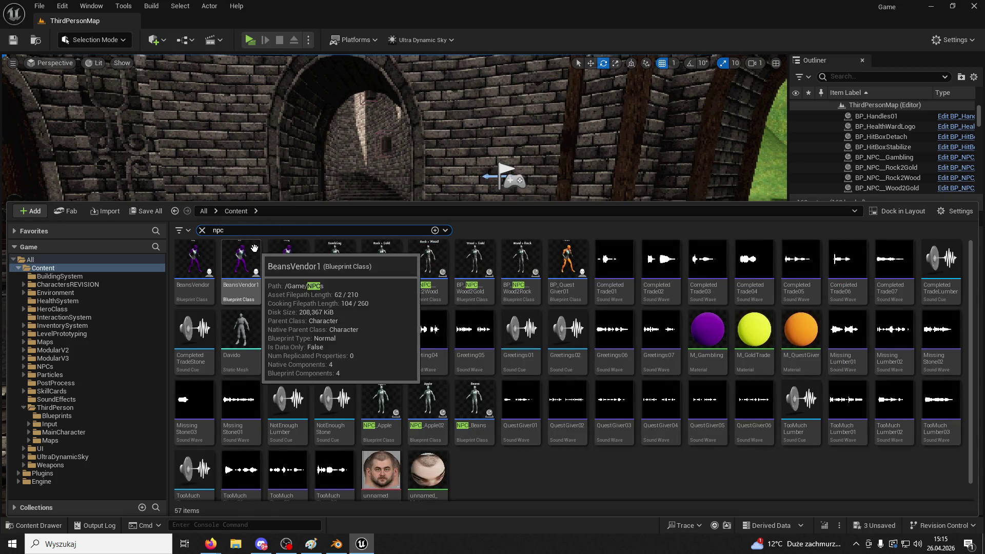
pyautogui.moveTo(289, 251); pyautogui.dragTo(322, 213)
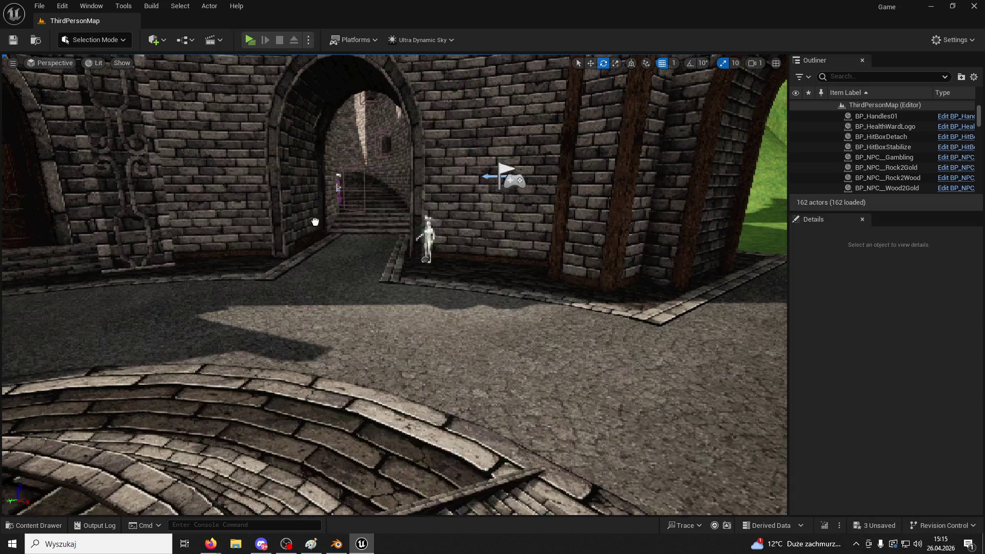
pyautogui.moveTo(265, 263); pyautogui.dragTo(261, 236)
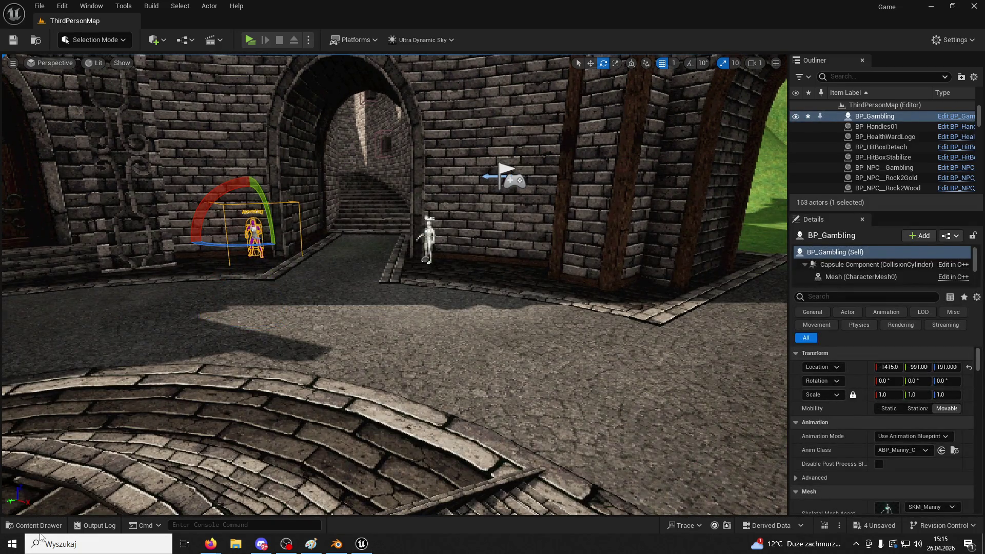
pyautogui.click(39, 528)
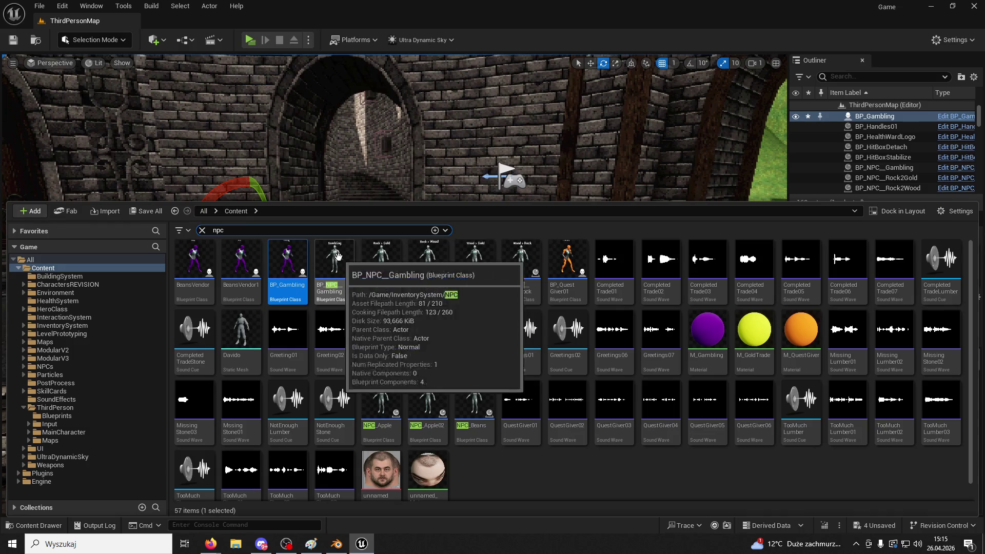
pyautogui.moveTo(474, 256); pyautogui.dragTo(562, 245)
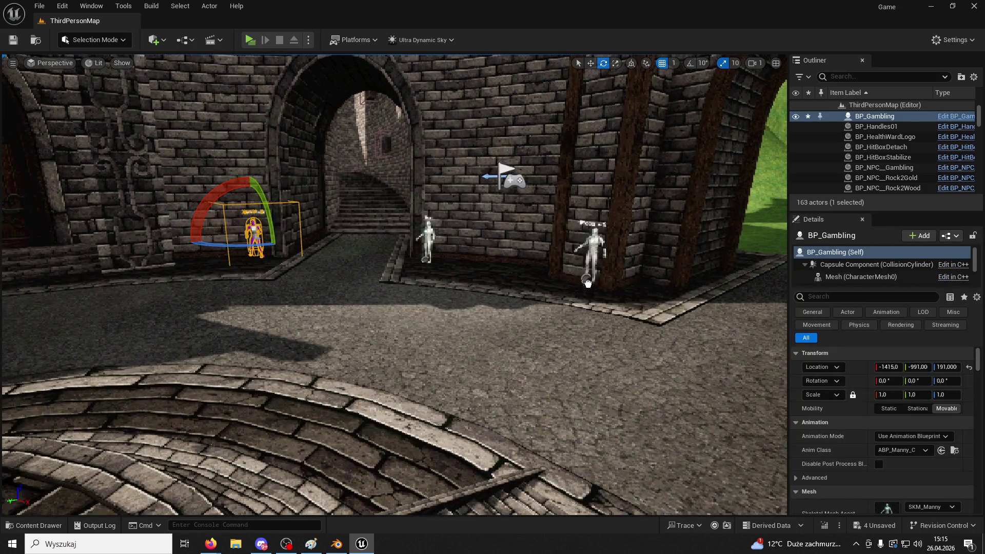
pyautogui.moveTo(574, 301); pyautogui.dragTo(574, 301)
pyautogui.click(109, 477)
# - Add BP_QuestGiver01, a Wood > Gold trader right and a rock-to-gold trader left, then playtest
pyautogui.click(45, 527)
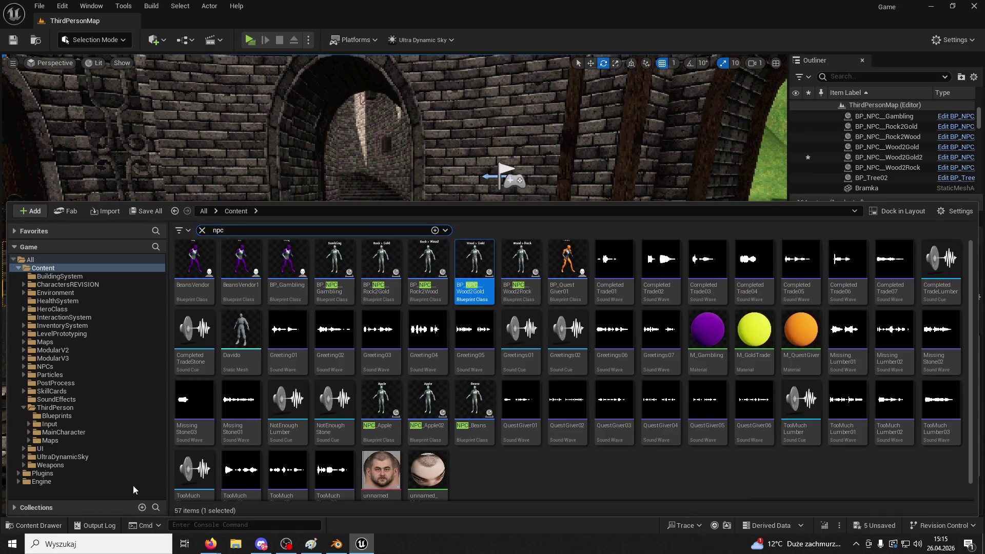
pyautogui.moveTo(567, 262); pyautogui.dragTo(506, 247)
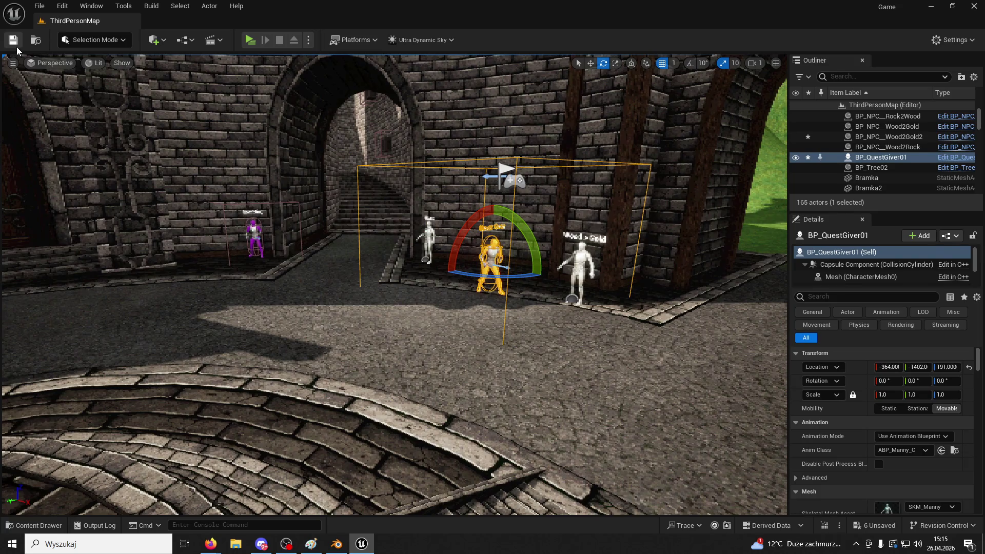
pyautogui.click(37, 527)
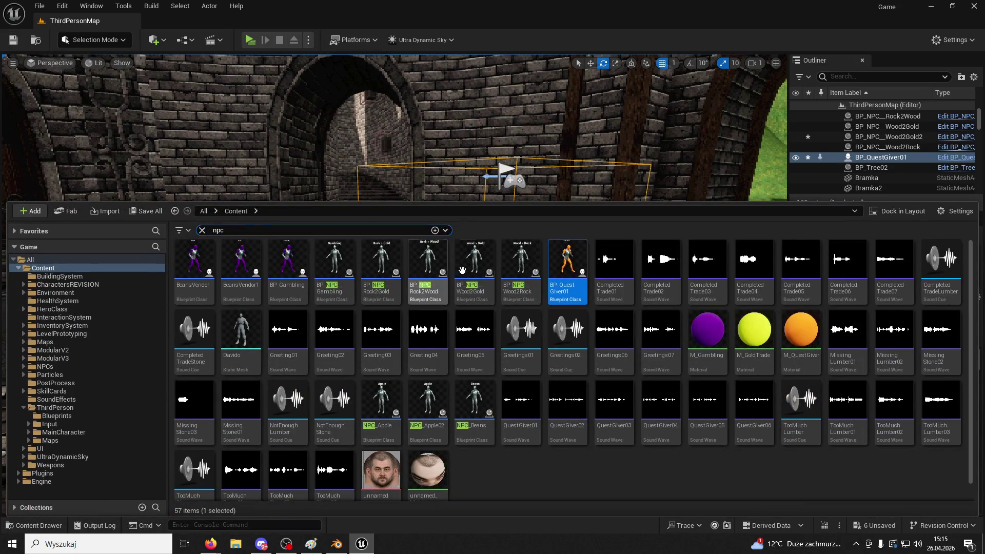
pyautogui.moveTo(478, 262); pyautogui.dragTo(661, 341)
pyautogui.click(38, 526)
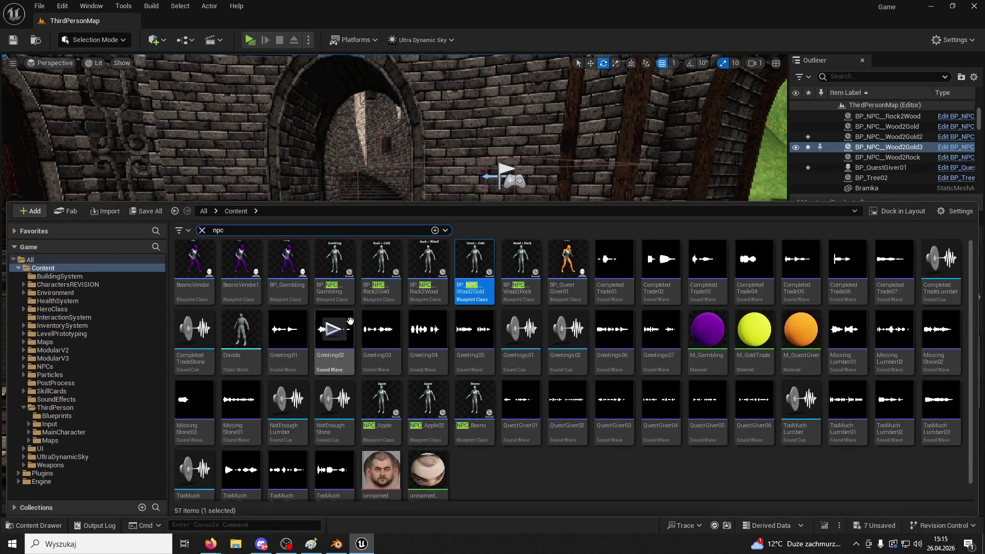
pyautogui.moveTo(386, 259)
pyautogui.mouseDown()
pyautogui.moveTo(533, 241)
pyautogui.moveTo(308, 298)
pyautogui.moveTo(172, 315)
pyautogui.mouseUp()
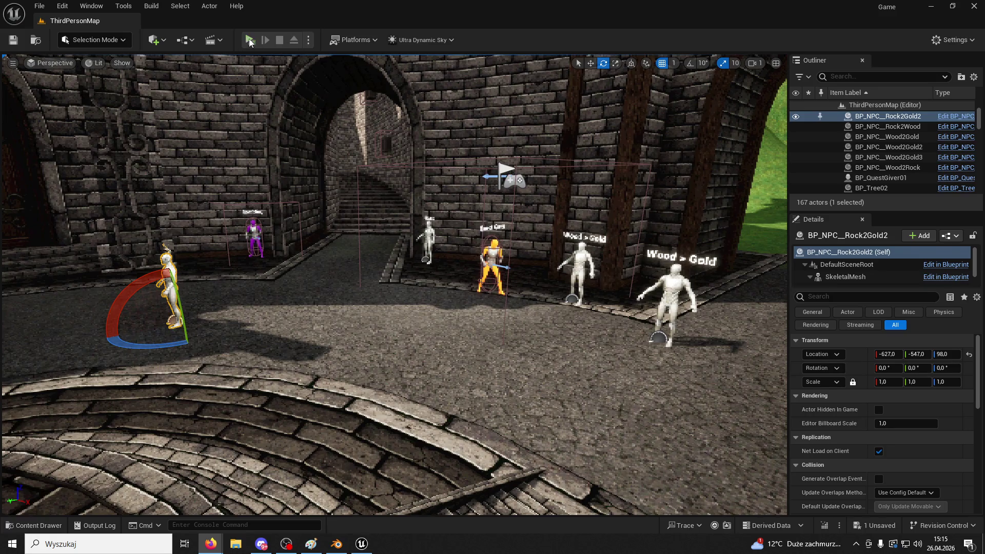
pyautogui.hotkey('alt', 'p')
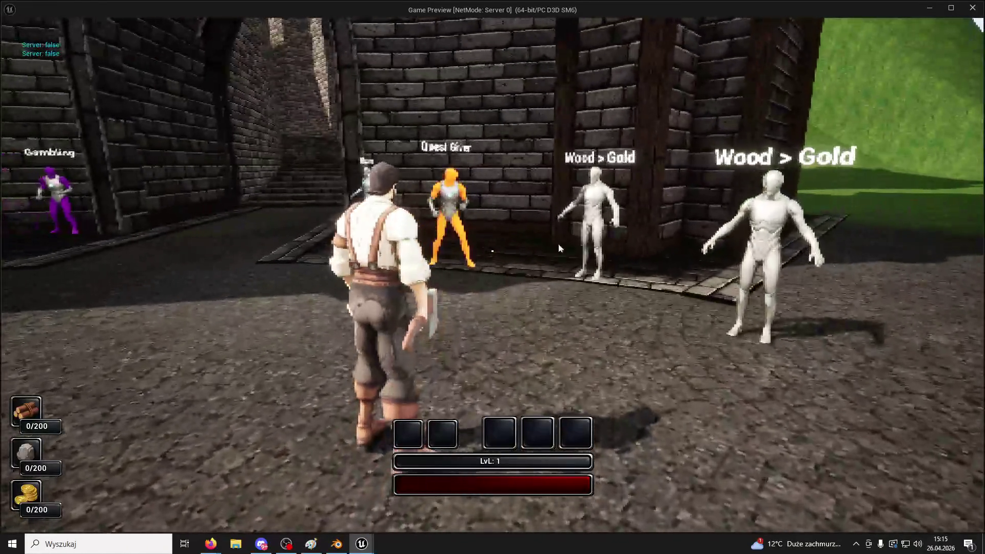
# - Run the character past the Quest Giver toward the new NPCs, then stop Play In Editor
pyautogui.press('super')
pyautogui.press('super')
pyautogui.click(609, 273)
pyautogui.press('w')
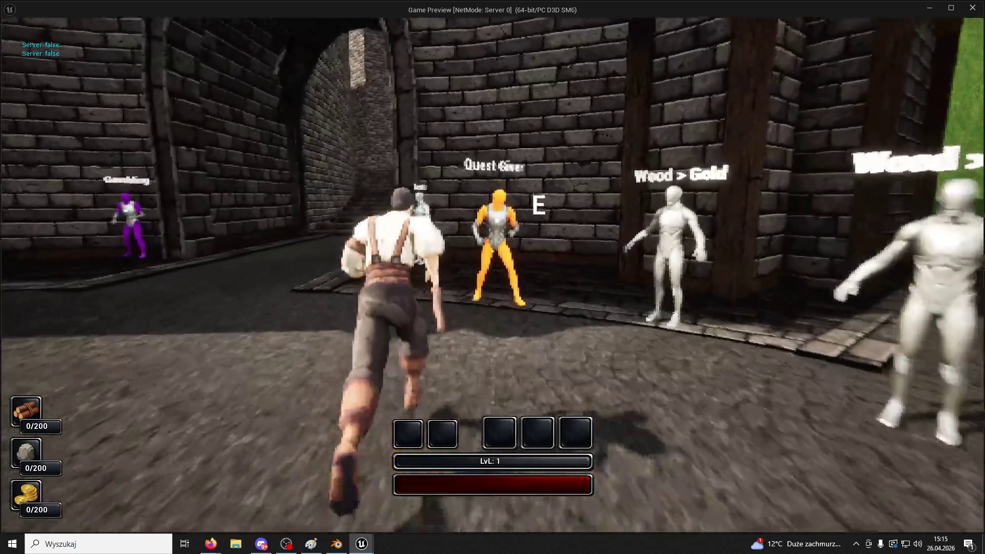
pyautogui.press('w')
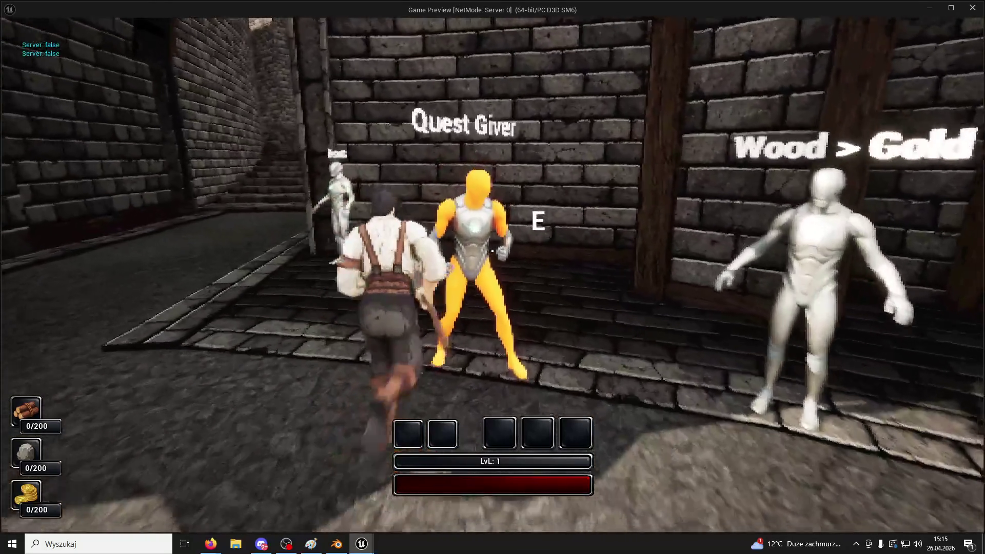
pyautogui.press('w')
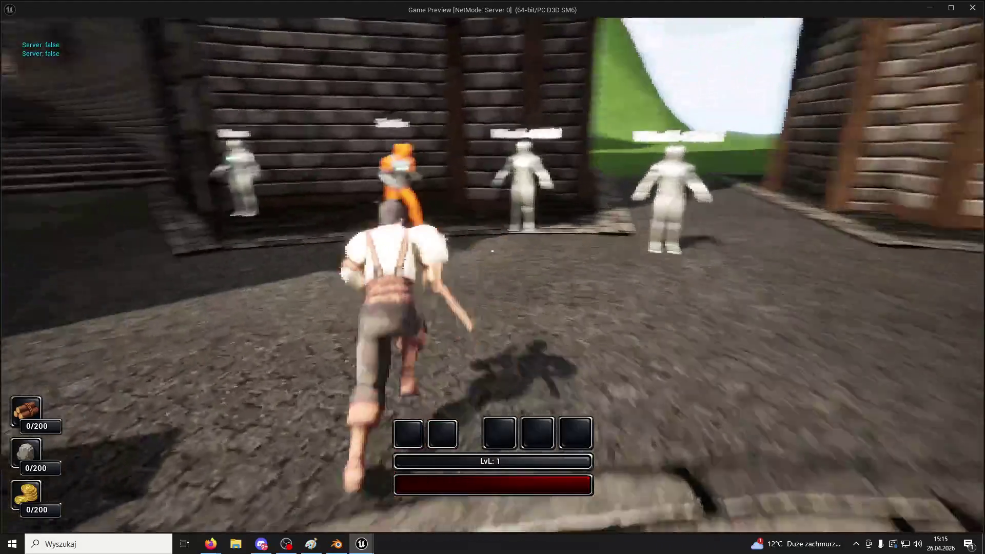
pyautogui.press('Escape')
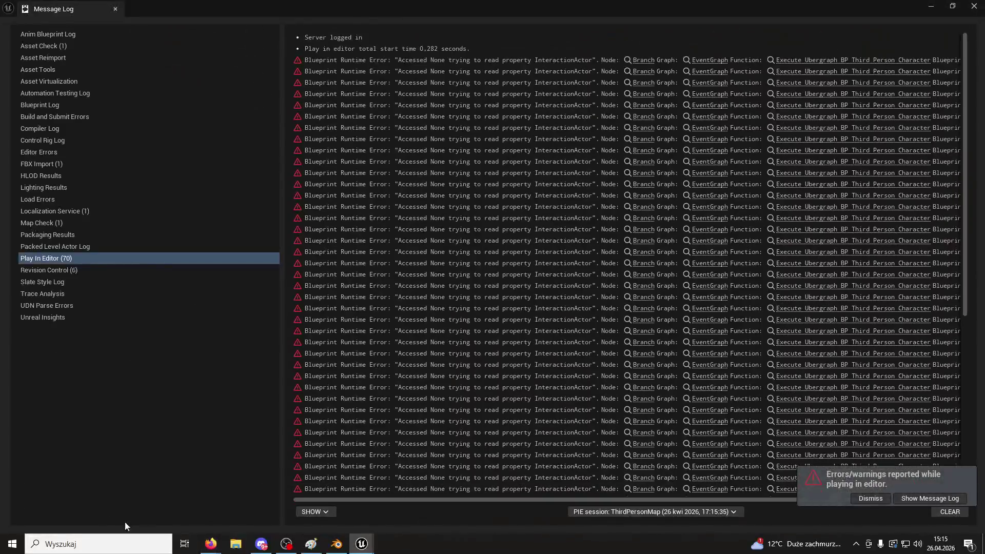
# - Close the error log, drop a second BP_QuestGiver01 from a 'quest' search, then delete it
pyautogui.click(115, 8)
pyautogui.click(41, 526)
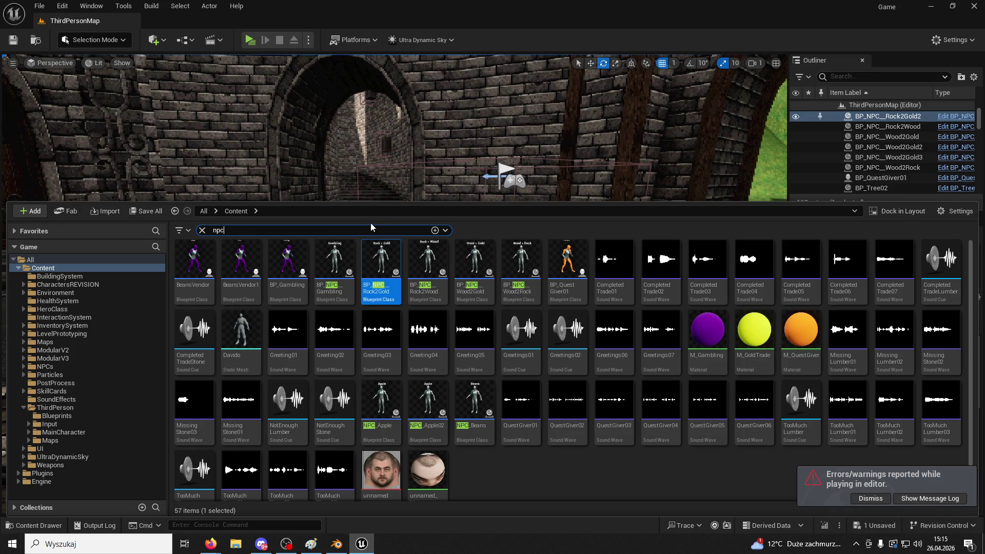
pyautogui.write('quest')
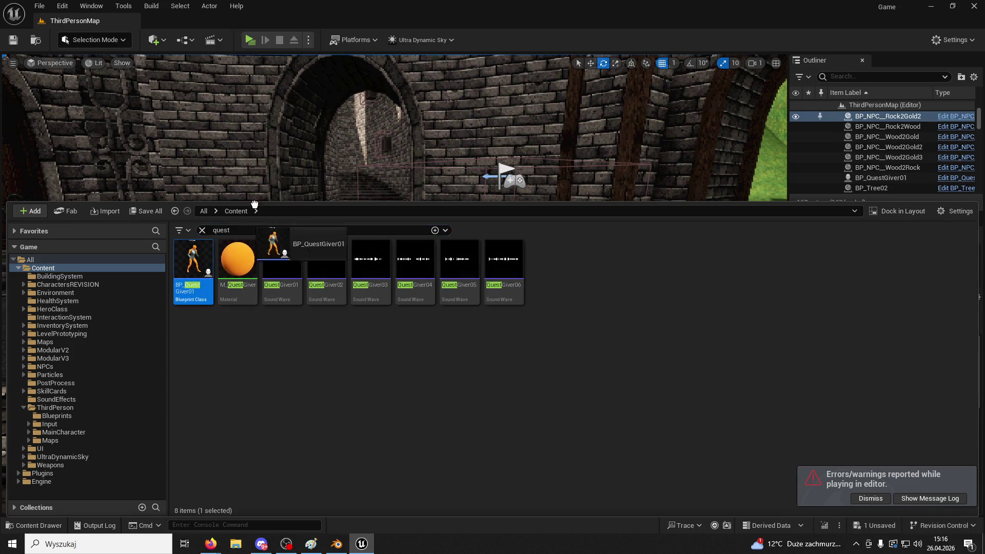
pyautogui.moveTo(244, 222); pyautogui.dragTo(354, 282)
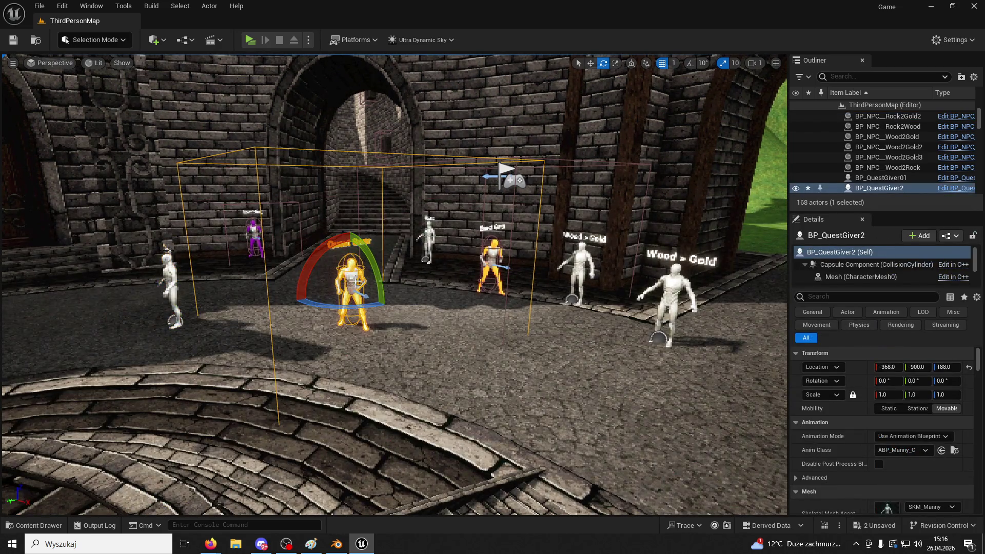
pyautogui.press('Delete')
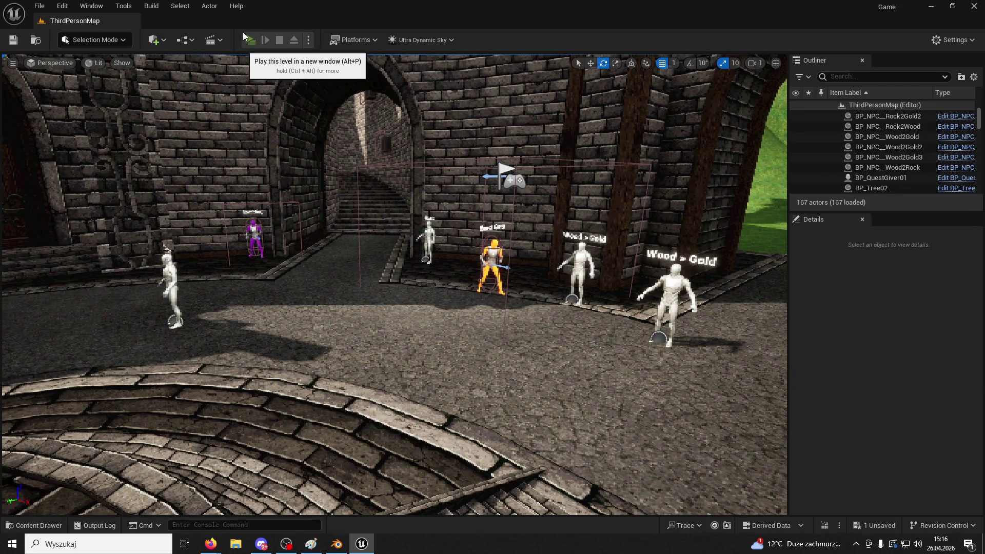
# - Playtest the level past the Wood > Gold, Rock > Gold and Beans traders, then stop and dismiss the error log
pyautogui.click(243, 33)
pyautogui.press('w')
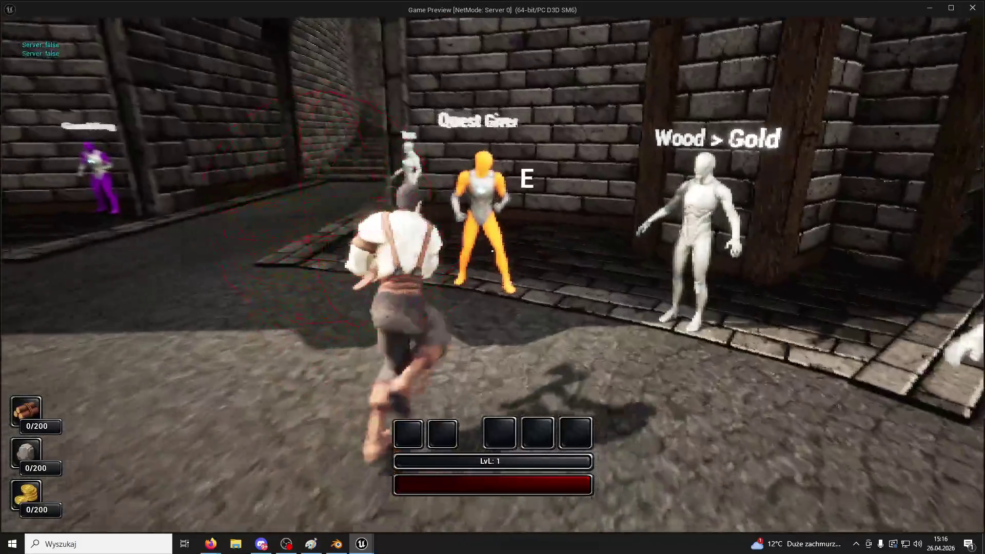
pyautogui.press('w')
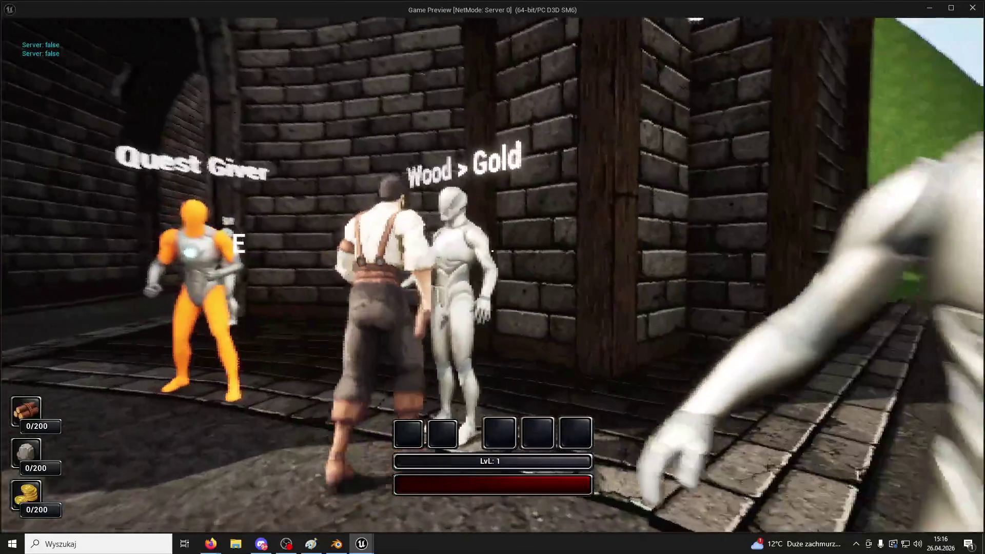
pyautogui.press('w')
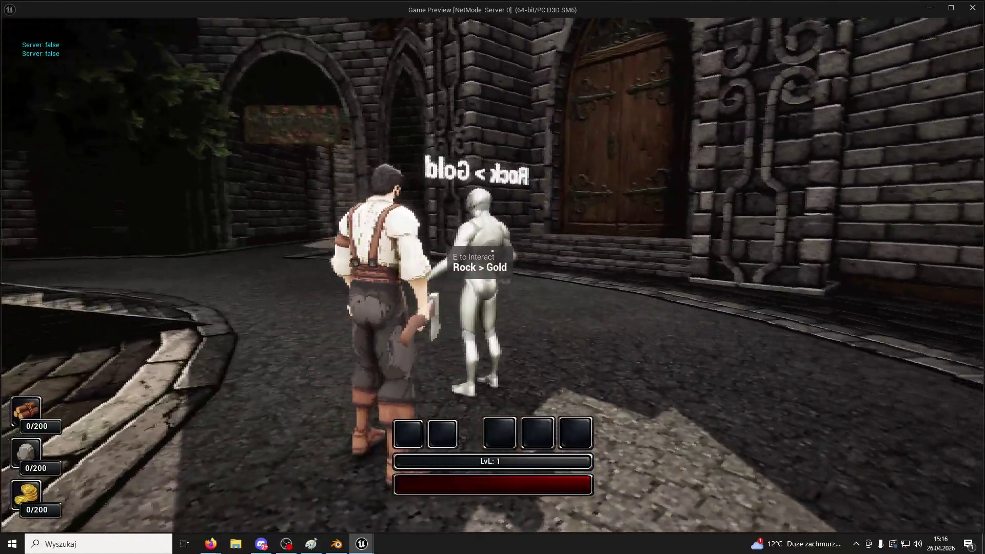
pyautogui.press('w')
pyautogui.press('w')
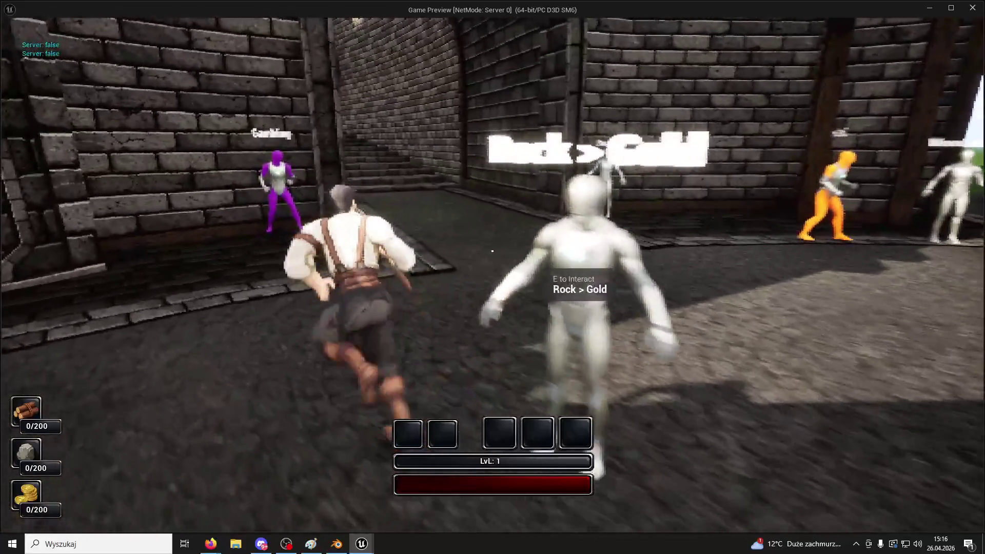
pyautogui.press('w')
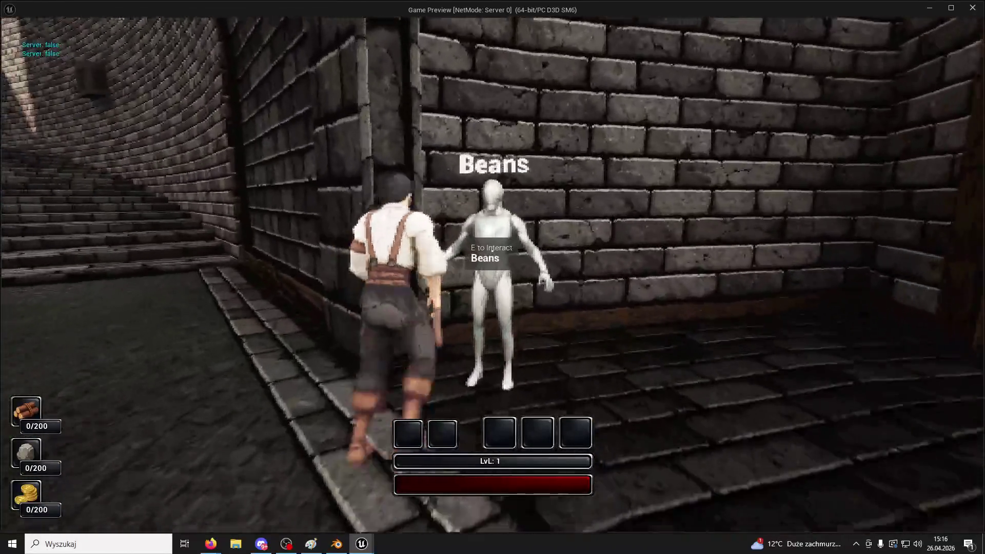
pyautogui.press('w')
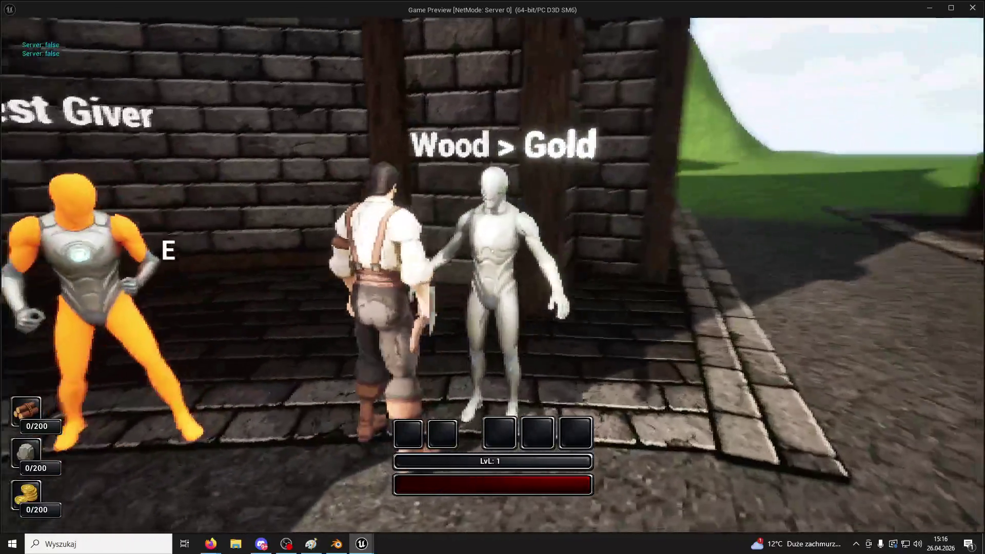
pyautogui.press('Escape')
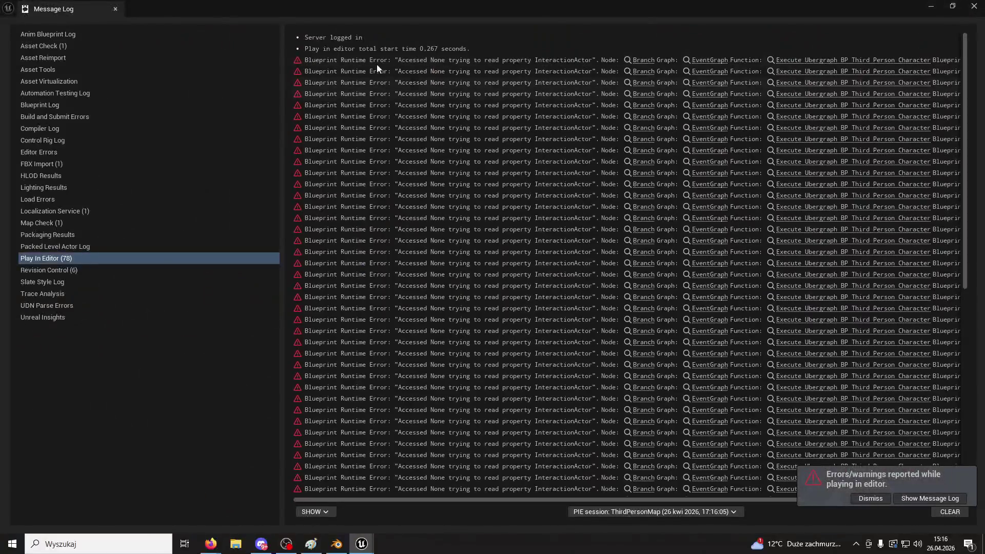
pyautogui.click(115, 9)
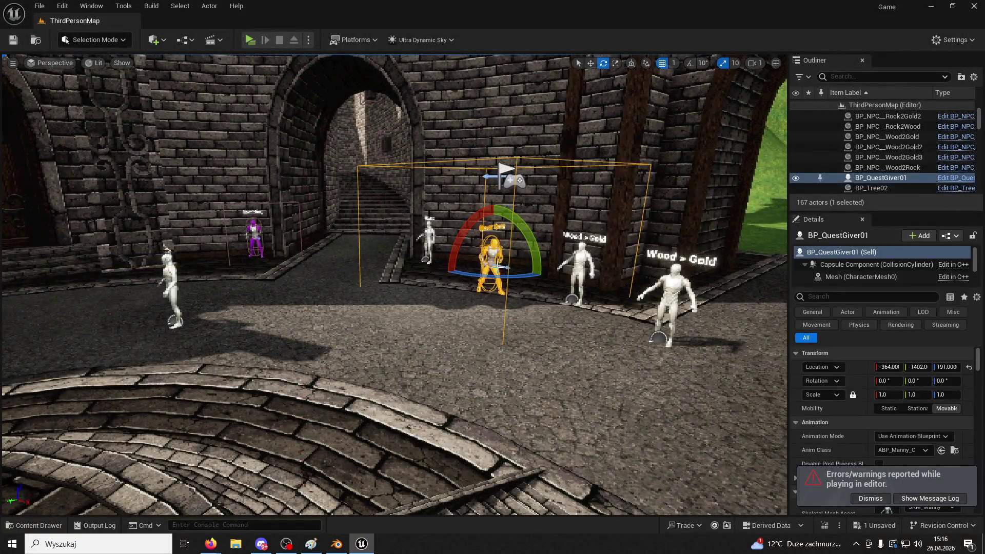
# - Delete the quest giver and two trader NPCs from the courtyard, then open the Content Drawer
pyautogui.click(565, 269)
pyautogui.press('Delete')
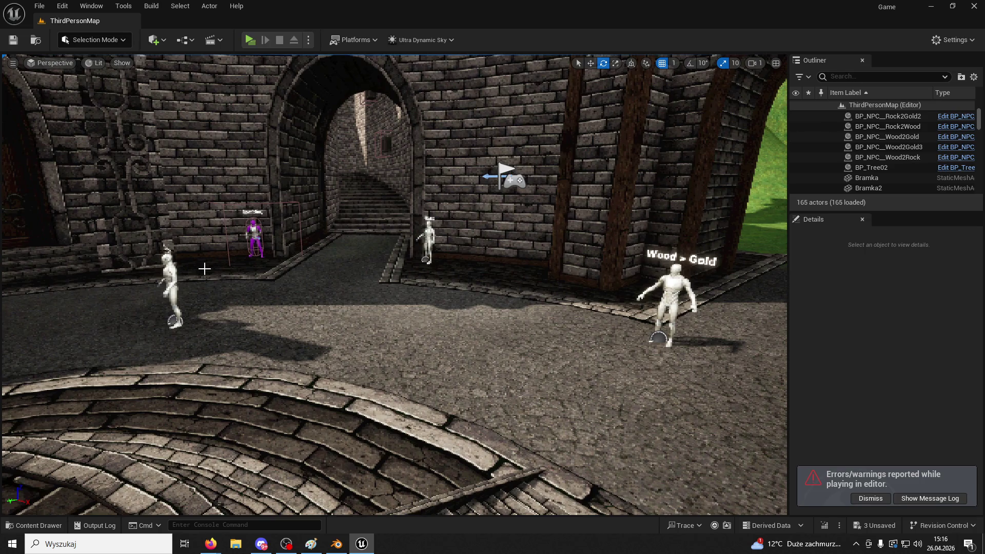
pyautogui.click(248, 286)
pyautogui.press('Delete')
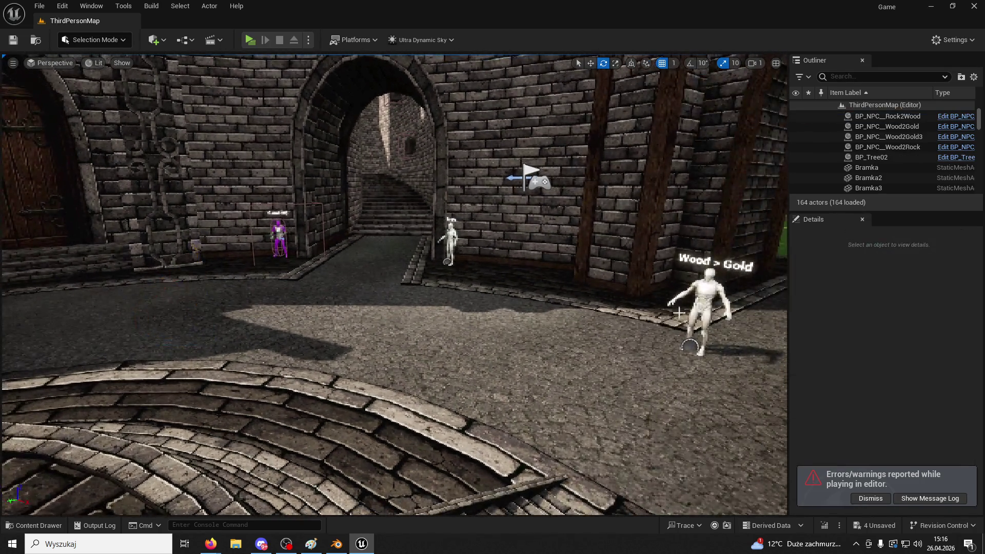
pyautogui.click(715, 308)
pyautogui.press('Delete')
pyautogui.click(37, 526)
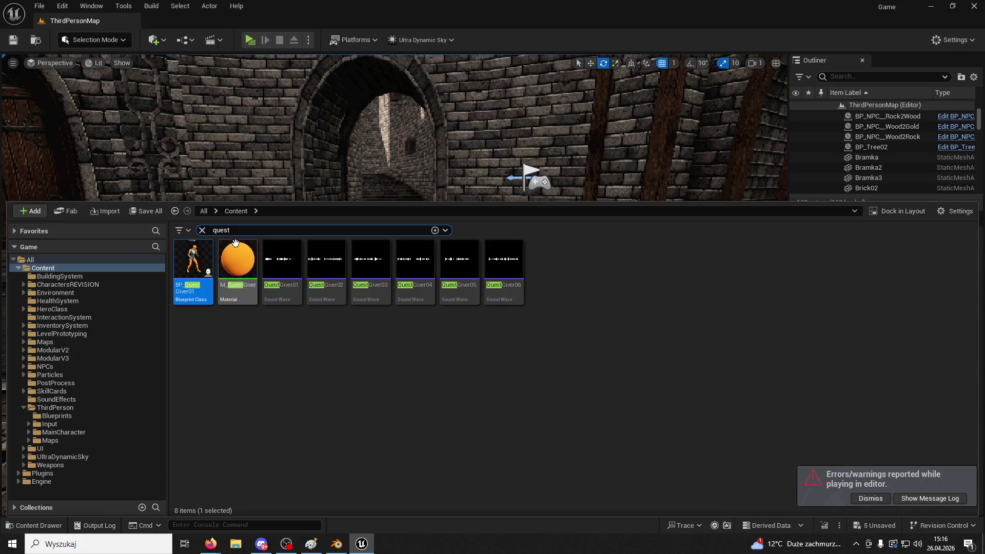
# - Search 'npc', place a BeansVendor NPC, and delete both purple vendors from the courtyard
pyautogui.write('npc')
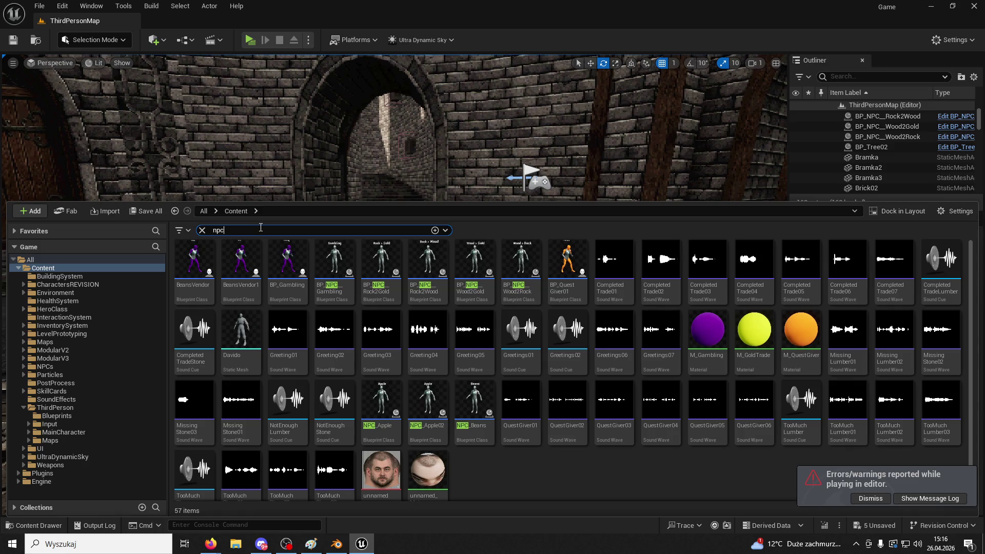
pyautogui.moveTo(253, 256); pyautogui.dragTo(495, 231)
pyautogui.press('Delete')
pyautogui.click(278, 234)
pyautogui.press('Delete')
# - Locate the NPC blueprints folder using Show in Folder View on the Rock2Wood trader asset
pyautogui.click(56, 525)
pyautogui.rightClick(250, 252)
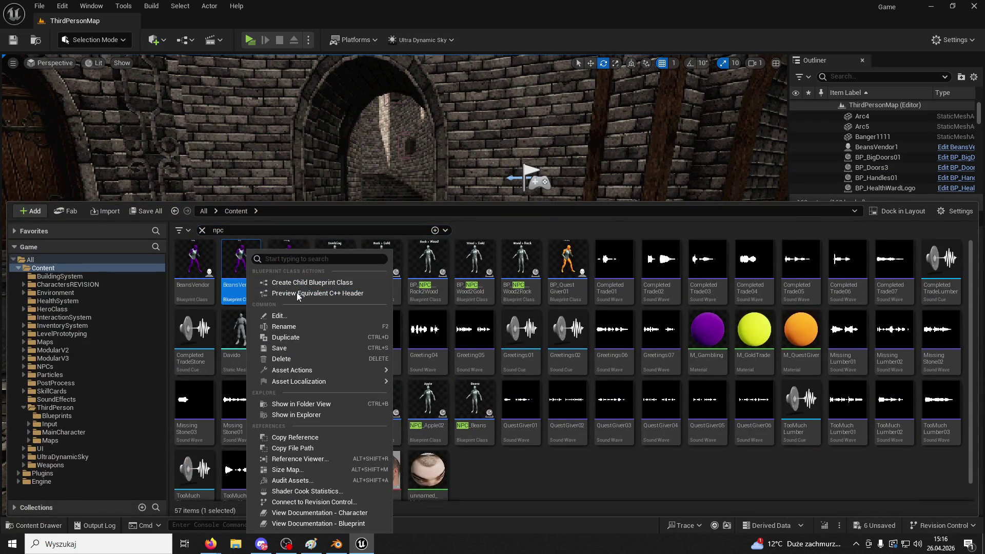
pyautogui.click(443, 255)
pyautogui.rightClick(434, 252)
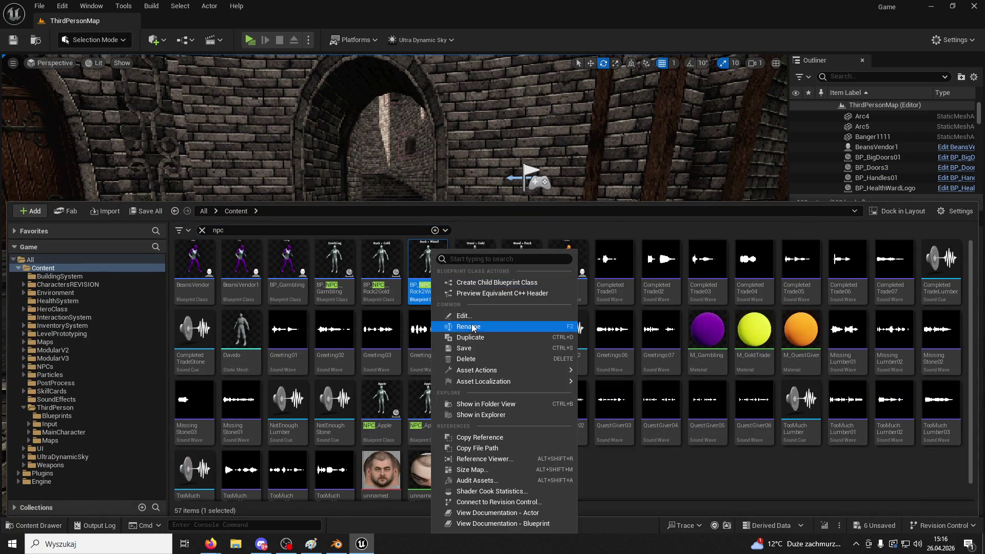
pyautogui.moveTo(484, 382)
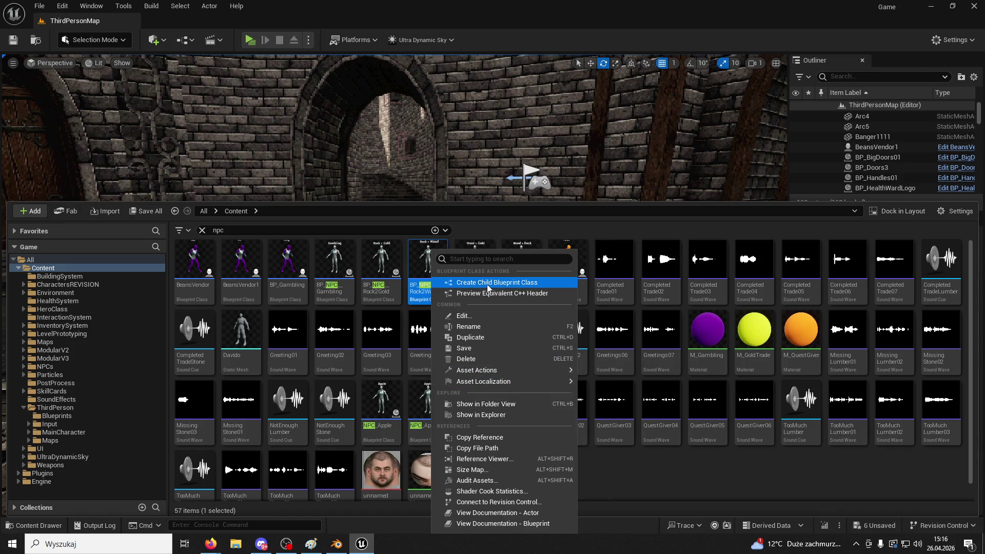
pyautogui.click(506, 405)
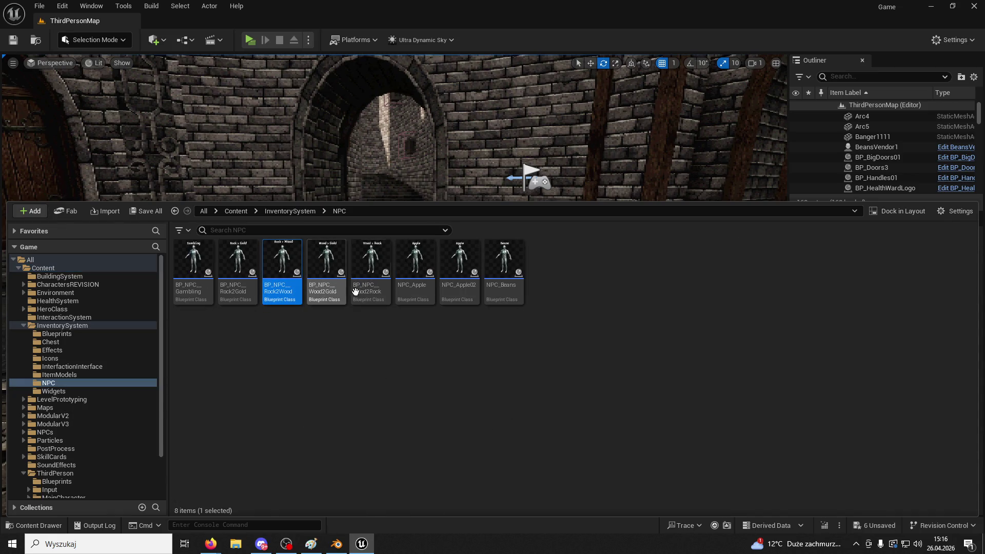
# - Drag an Apple trader and a Wood2Rock trader NPC into the courtyard
pyautogui.moveTo(436, 293)
pyautogui.mouseDown()
pyautogui.moveTo(490, 287)
pyautogui.moveTo(488, 111)
pyautogui.moveTo(474, 272)
pyautogui.mouseUp()
pyautogui.click(43, 522)
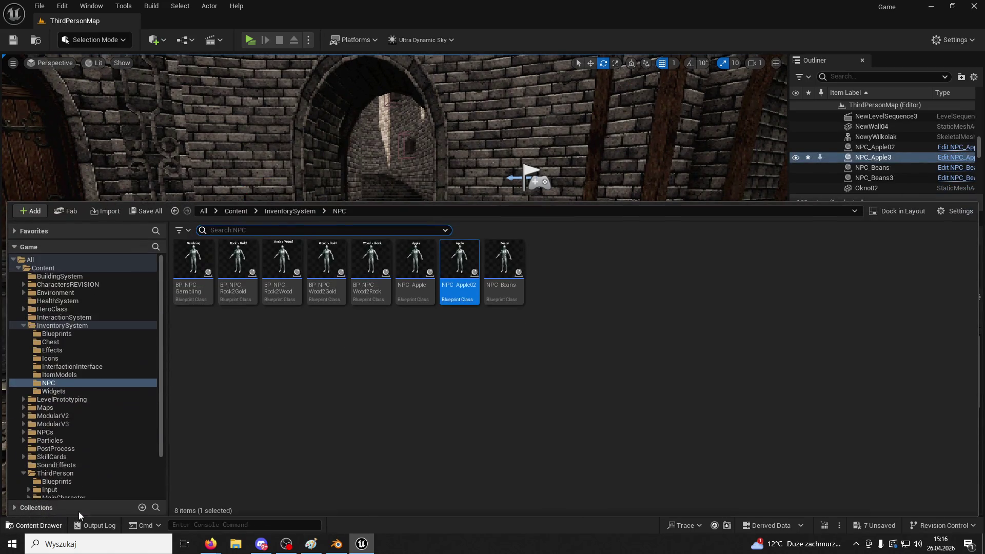
pyautogui.moveTo(374, 273)
pyautogui.mouseDown()
pyautogui.moveTo(273, 225)
pyautogui.moveTo(264, 272)
pyautogui.moveTo(248, 257)
pyautogui.moveTo(197, 299)
pyautogui.mouseUp()
pyautogui.click(38, 525)
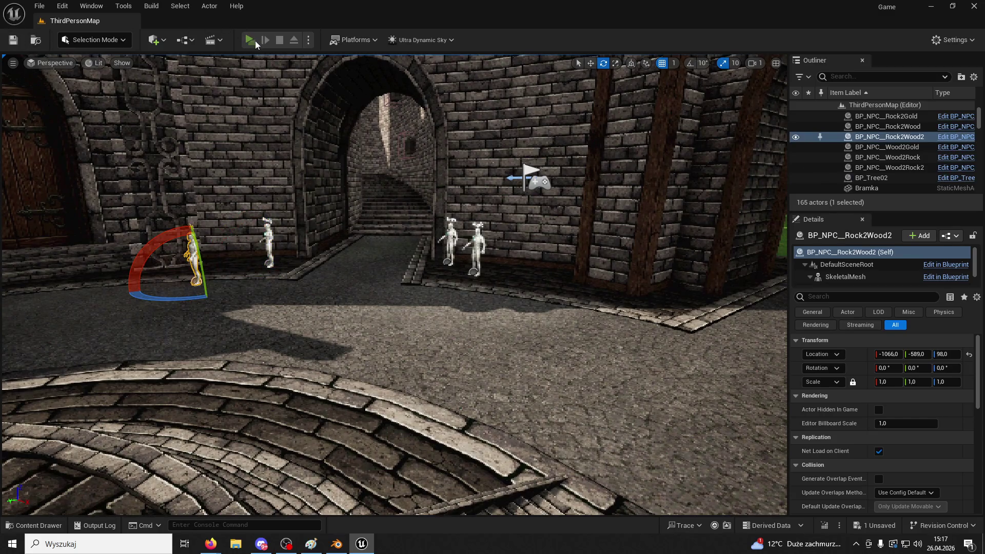
pyautogui.click(249, 40)
pyautogui.press('w')
pyautogui.press('e')
pyautogui.press('e')
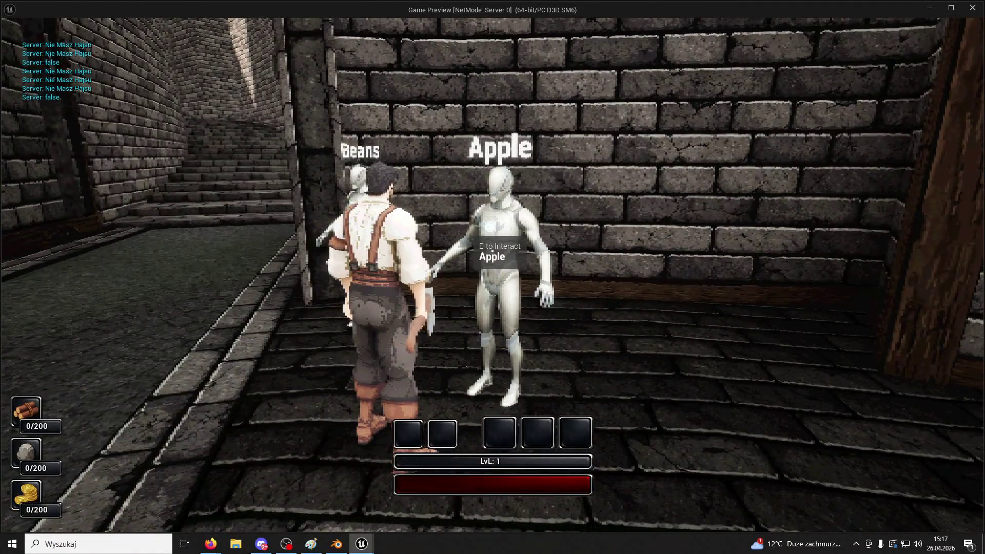
pyautogui.press('e')
pyautogui.press('1')
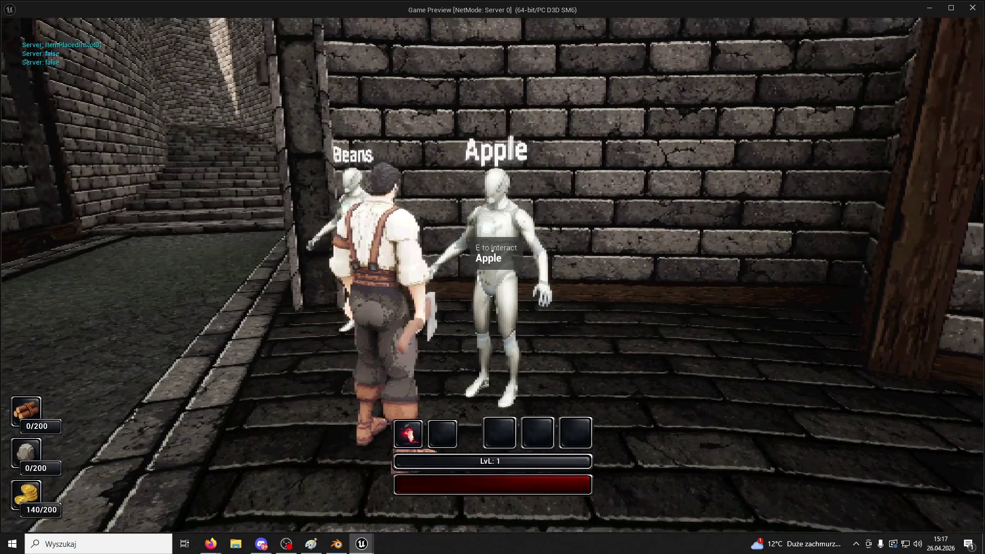
pyautogui.press('w')
pyautogui.press('w')
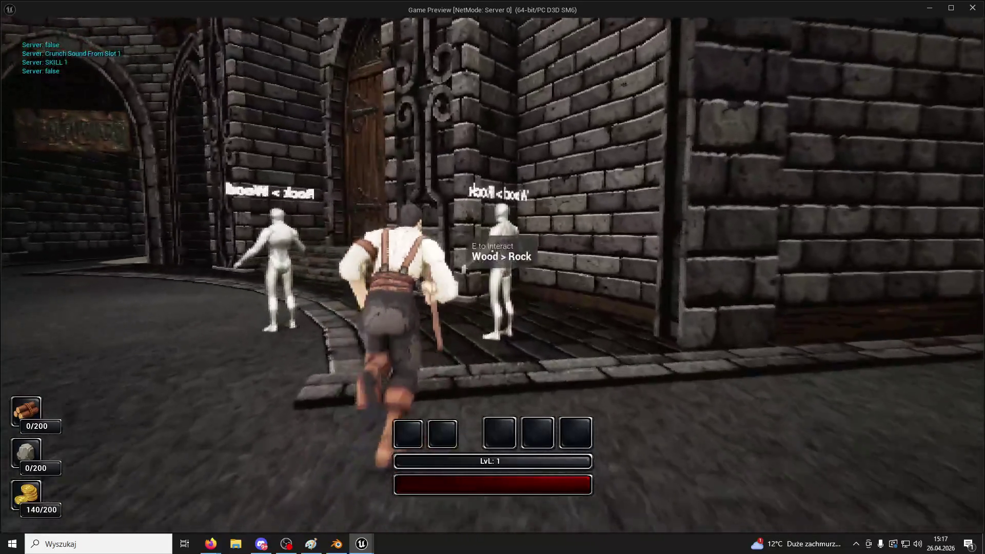
pyautogui.press('w')
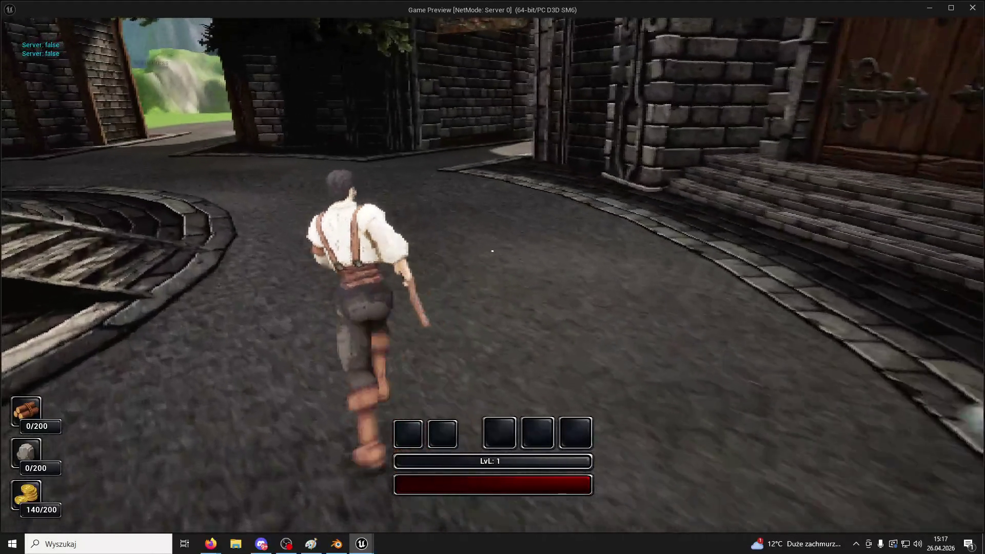
pyautogui.press('Escape')
pyautogui.click(116, 9)
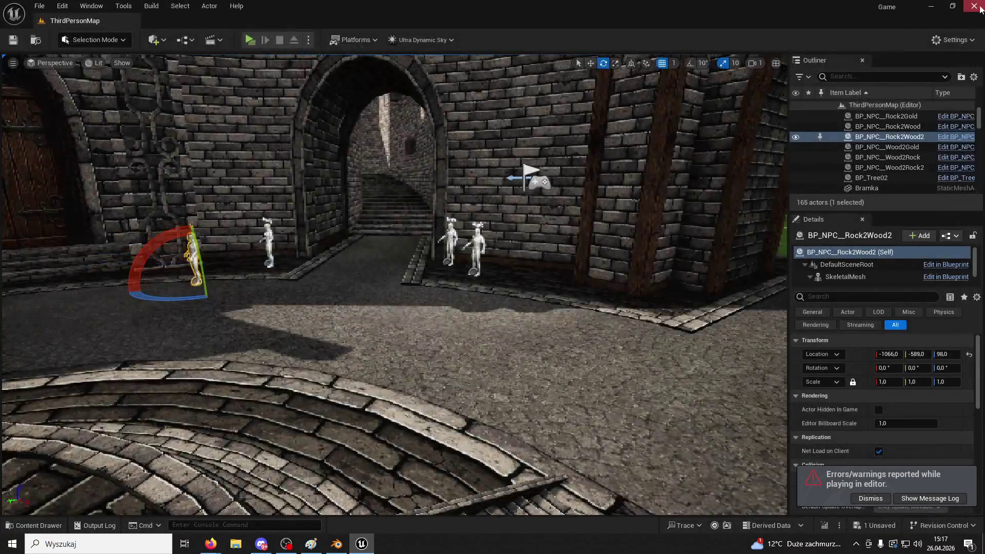
# - Open BP_NPC_Gambling, review its Setup Interaction Widget graph, close it, and bring the NPC list back
pyautogui.hotkey('ctrl', 'space')
pyautogui.scroll(-3, 85, 466)
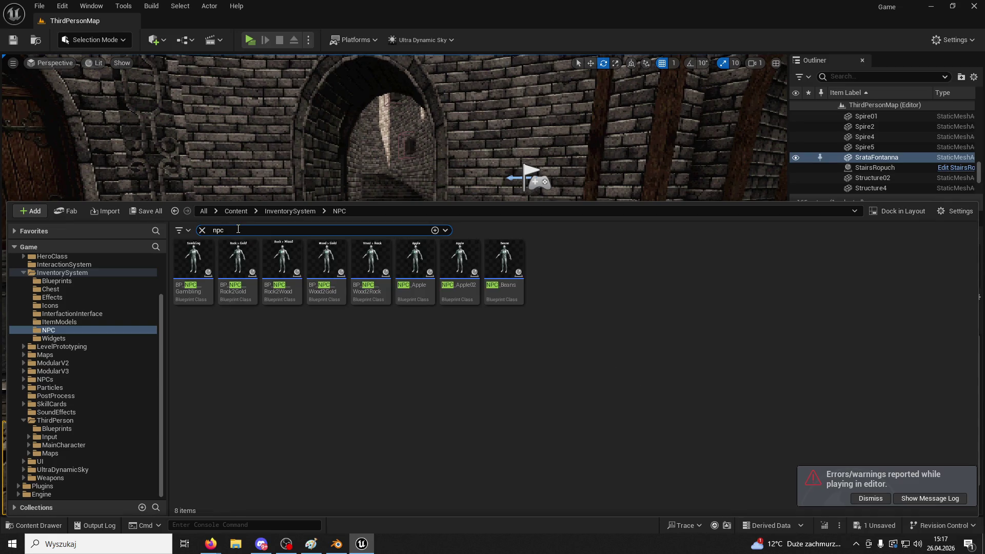
pyautogui.doubleClick(205, 260)
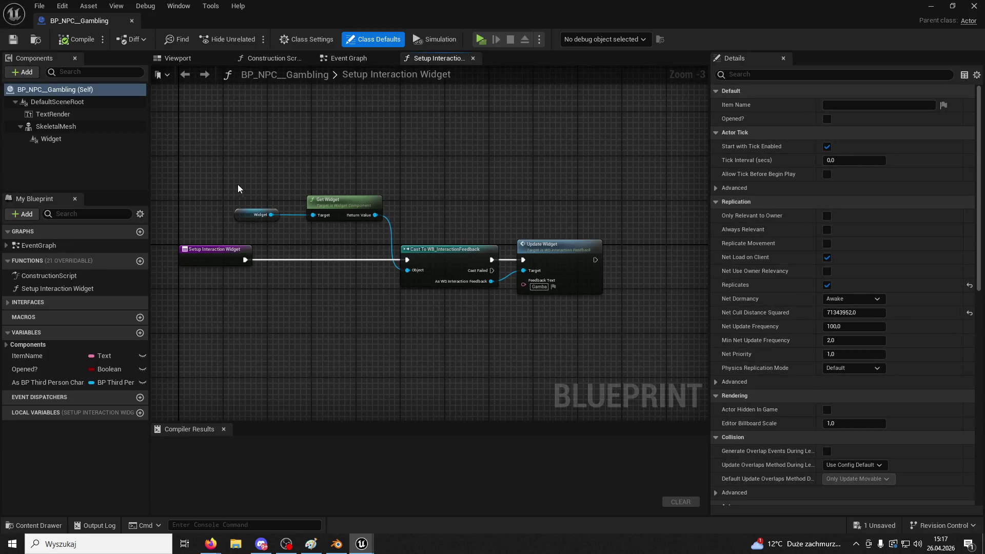
pyautogui.click(132, 21)
pyautogui.click(34, 526)
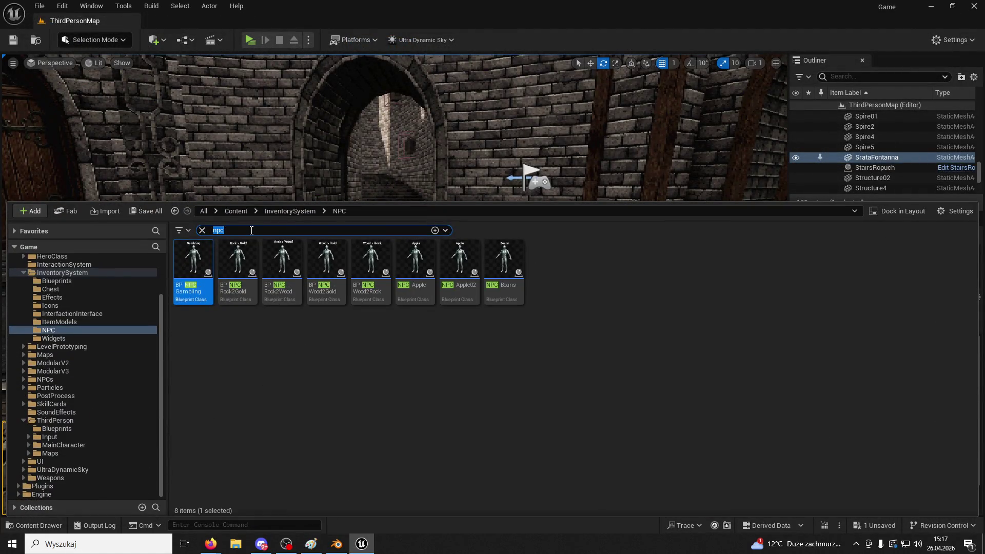
# - Search 'quest' across all Content, preview three QuestGiver voice clips including QuestGiver06, then frame the fountain
pyautogui.write('quest')
pyautogui.scroll(3, 77, 308)
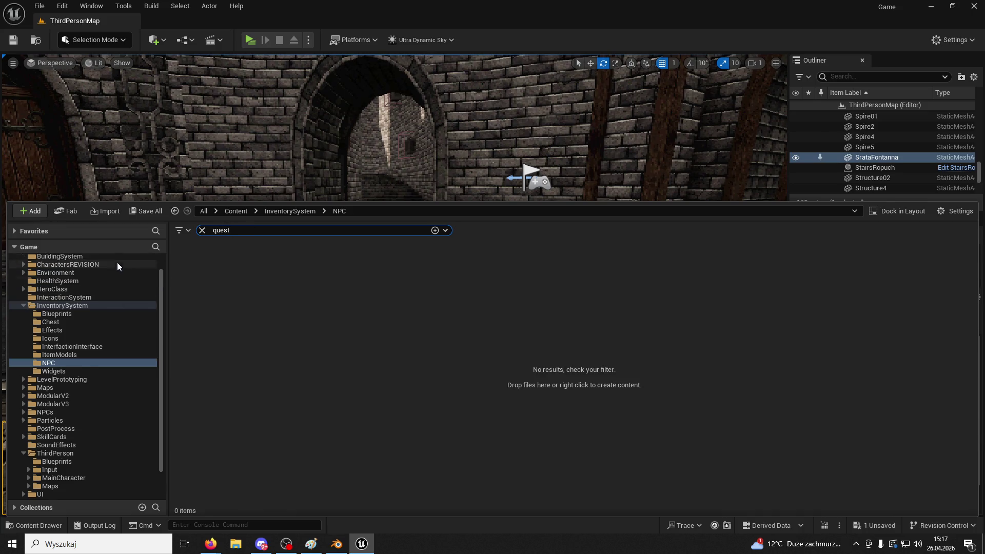
pyautogui.click(58, 268)
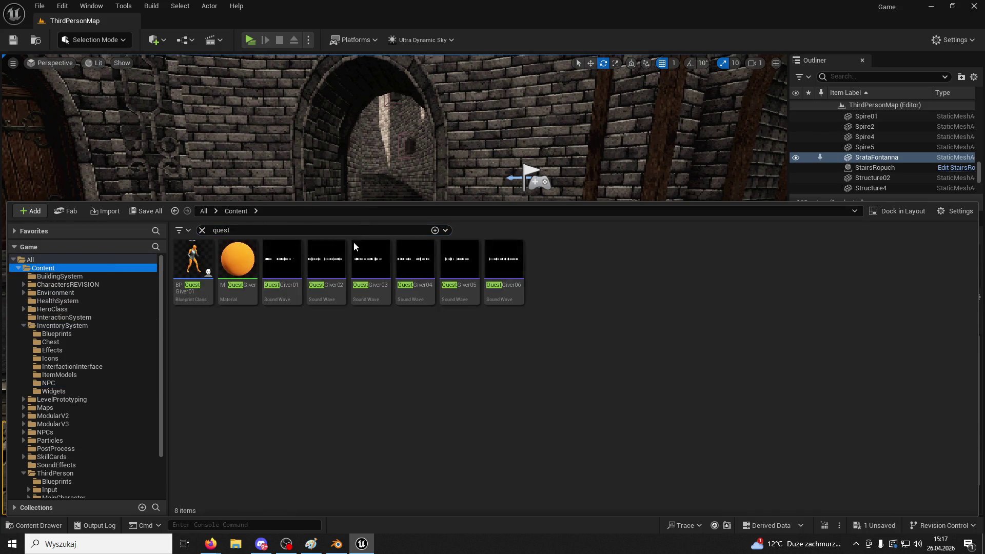
pyautogui.click(282, 259)
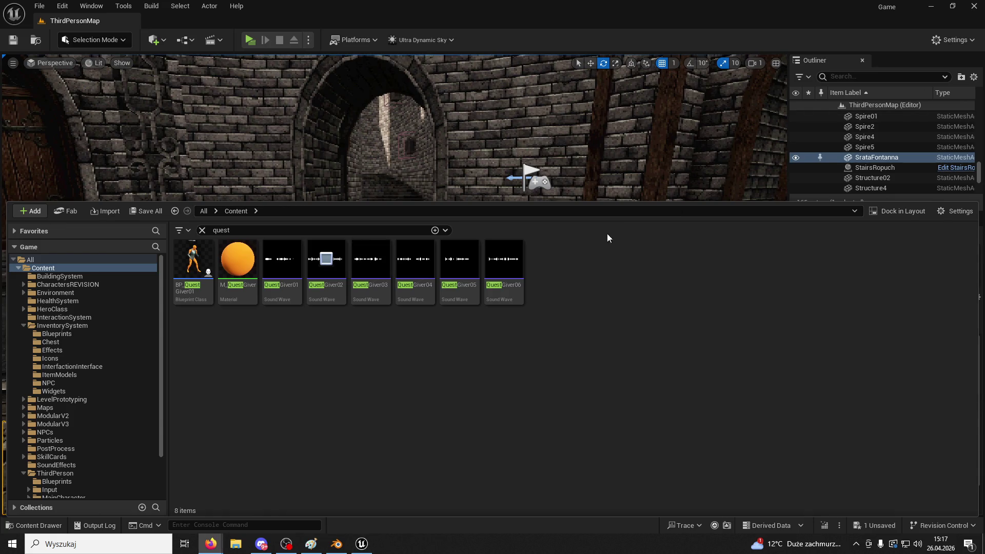
pyautogui.click(367, 259)
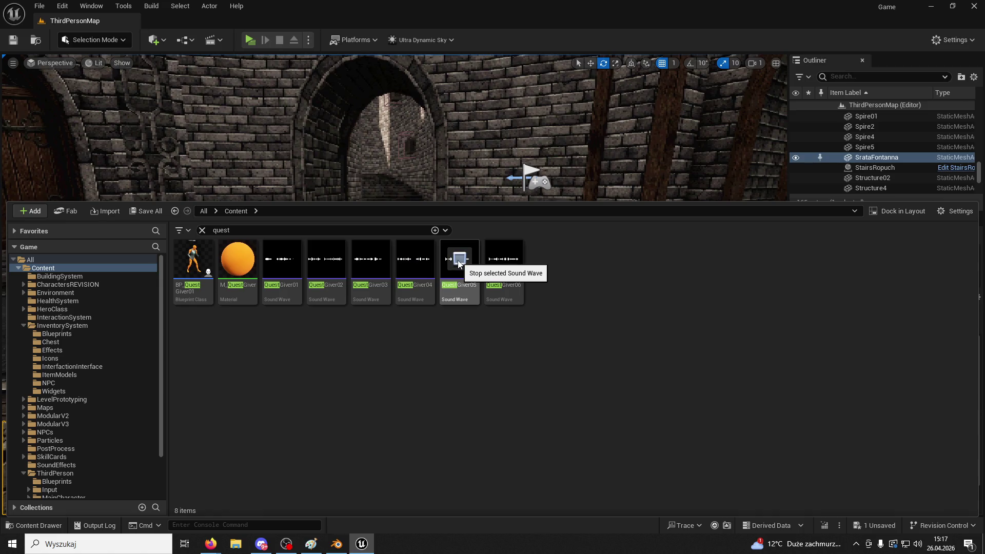
pyautogui.click(505, 259)
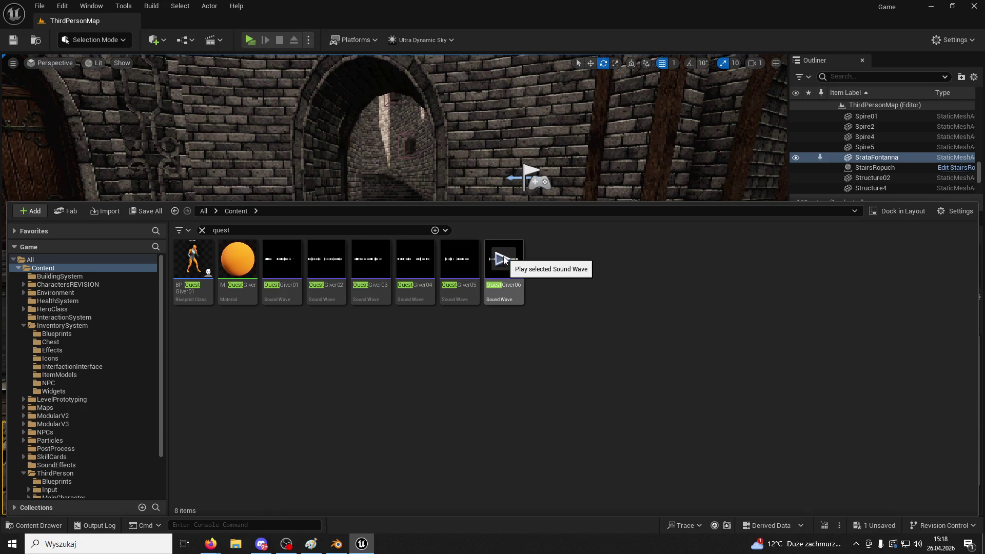
pyautogui.click(678, 136)
pyautogui.press('f')
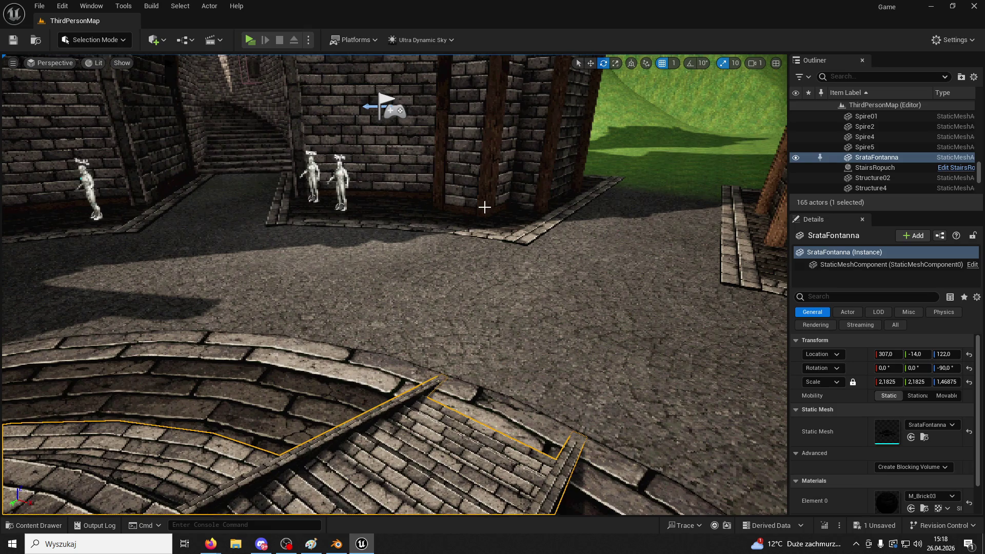
# - Delete four NPC statues, including the Wood2Rock and Rock2Wood ones, and save the level
pyautogui.click(342, 181)
pyautogui.press('Delete')
pyautogui.click(309, 176)
pyautogui.press('Delete')
pyautogui.click(97, 191)
pyautogui.press('Delete')
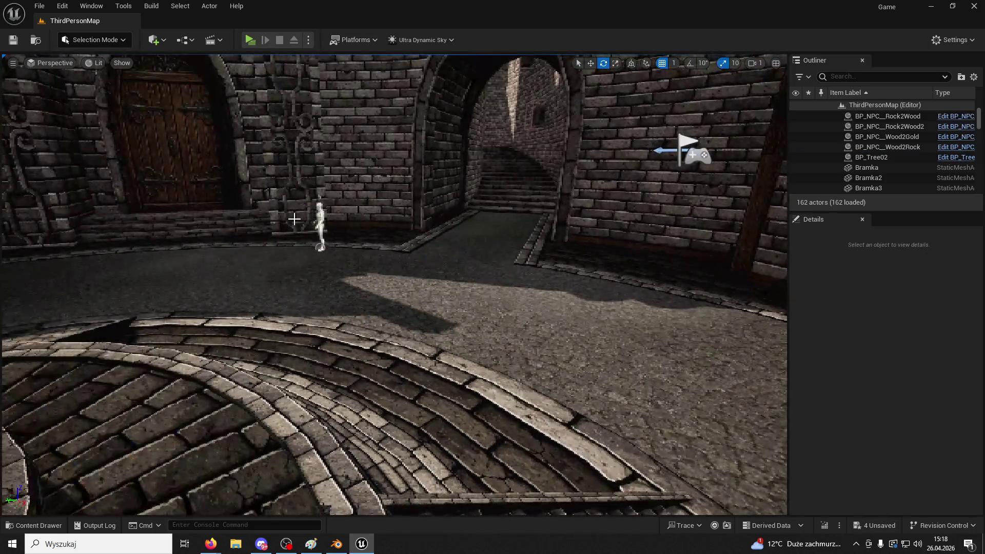
pyautogui.click(320, 221)
pyautogui.press('Delete')
pyautogui.click(20, 44)
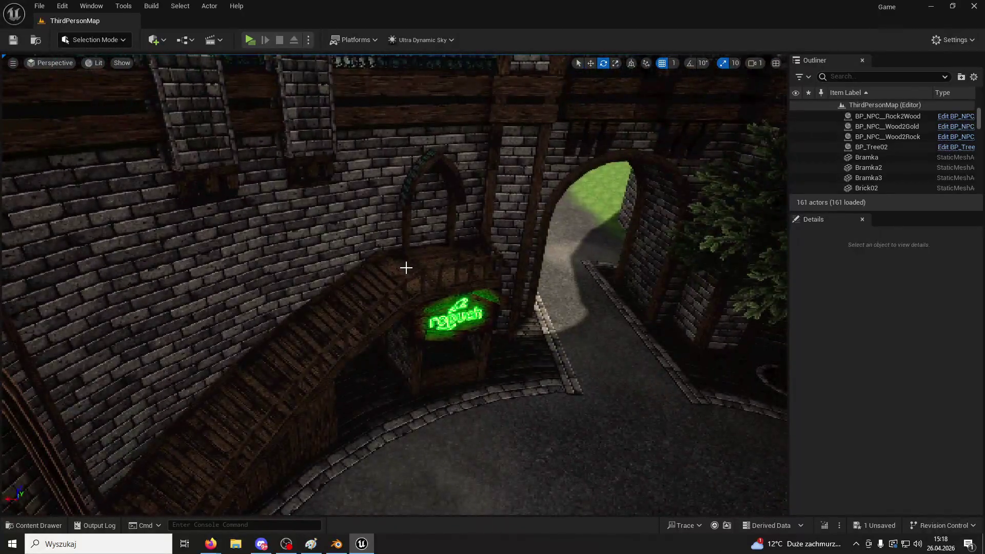
# - Inspect the StairsRopuch stairs, the Entrance01 archway and a tower, then start a playtest
pyautogui.click(406, 267)
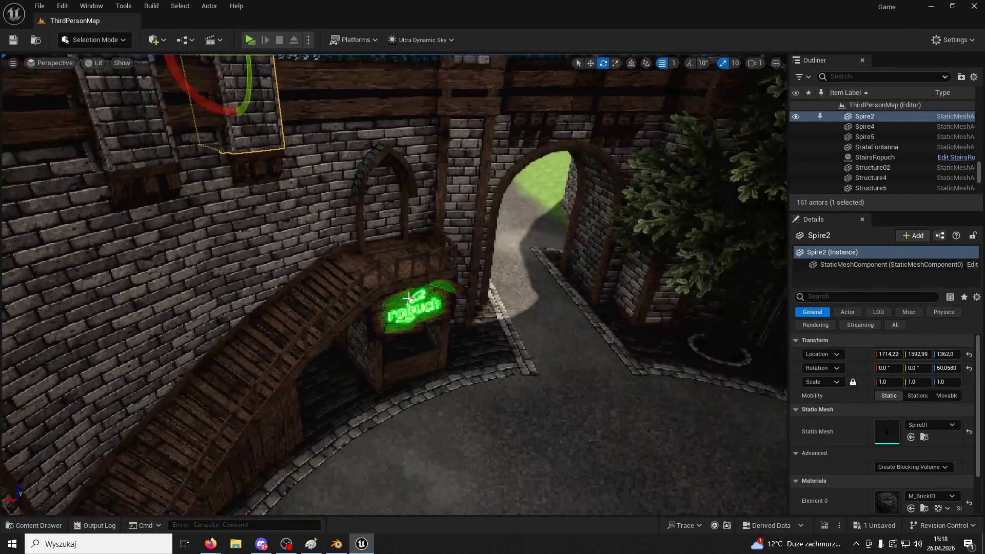
pyautogui.click(400, 296)
pyautogui.click(365, 188)
pyautogui.press('f')
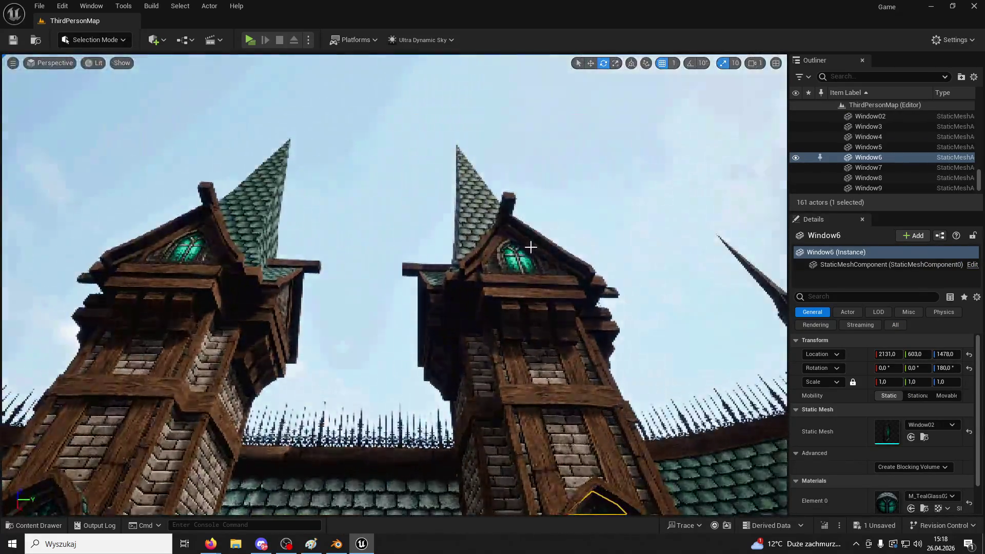
pyautogui.click(528, 248)
pyautogui.press('f')
pyautogui.moveTo(498, 260)
pyautogui.mouseDown()
pyautogui.moveTo(448, 237)
pyautogui.moveTo(457, 207)
pyautogui.mouseUp()
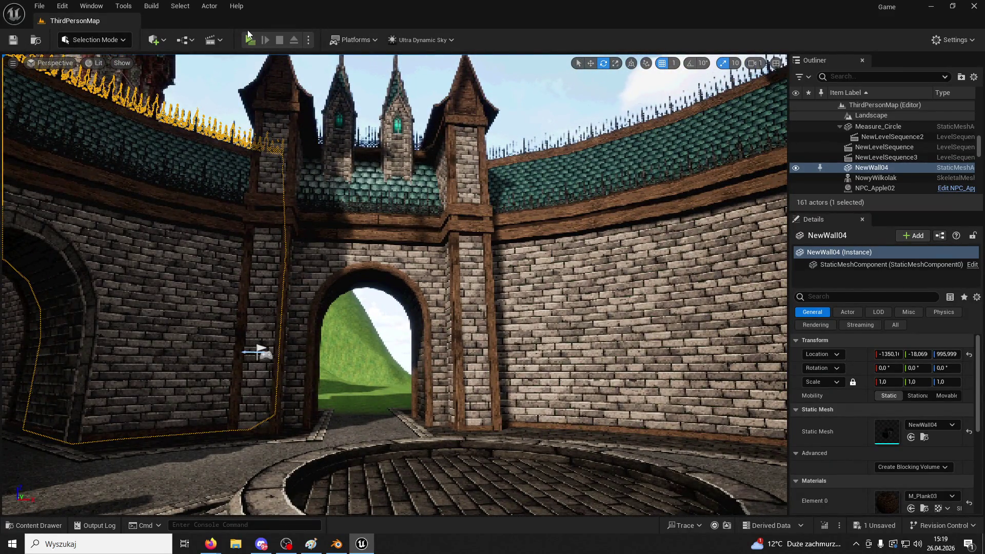
pyautogui.click(249, 40)
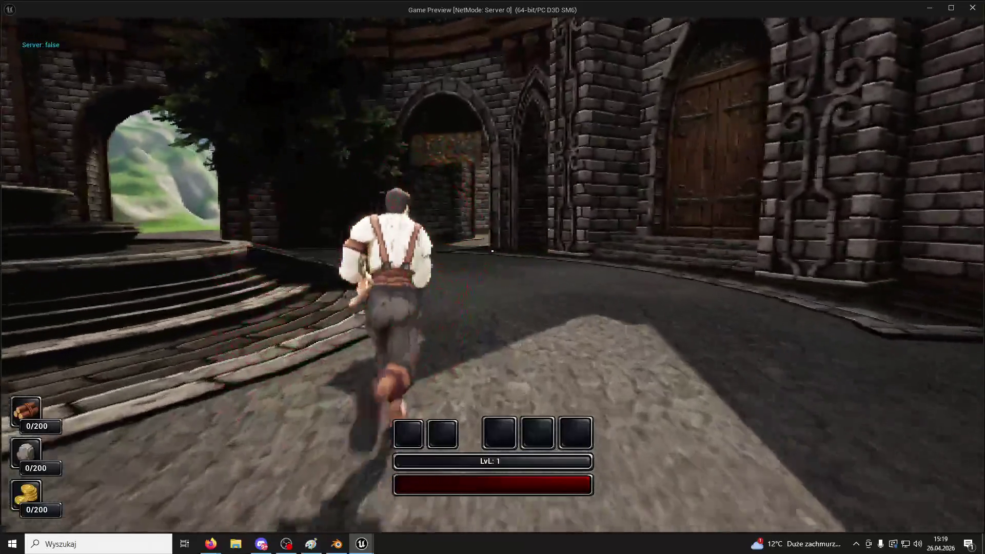
# - Run the character through the courtyard and jump up along the stone and brick tower walls
pyautogui.press('space')
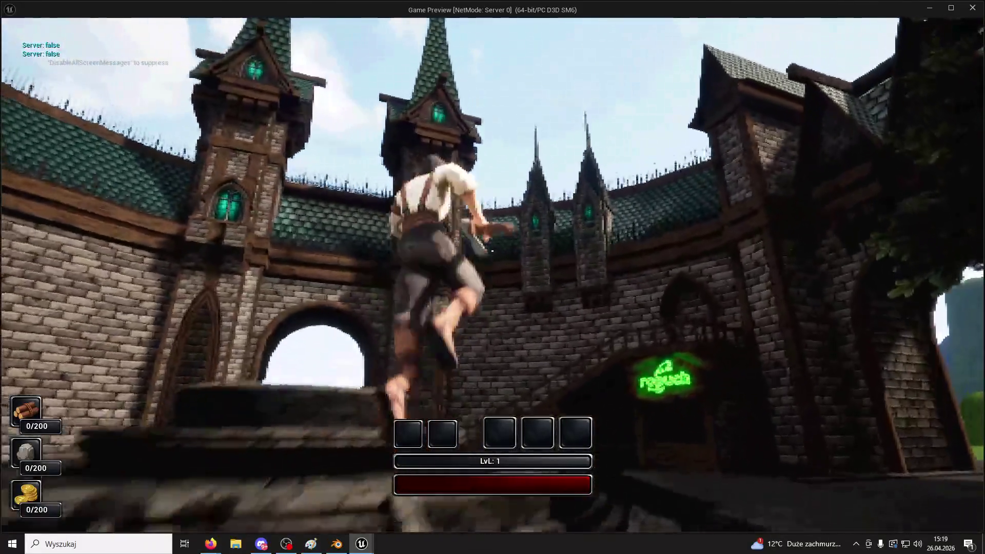
pyautogui.press('w')
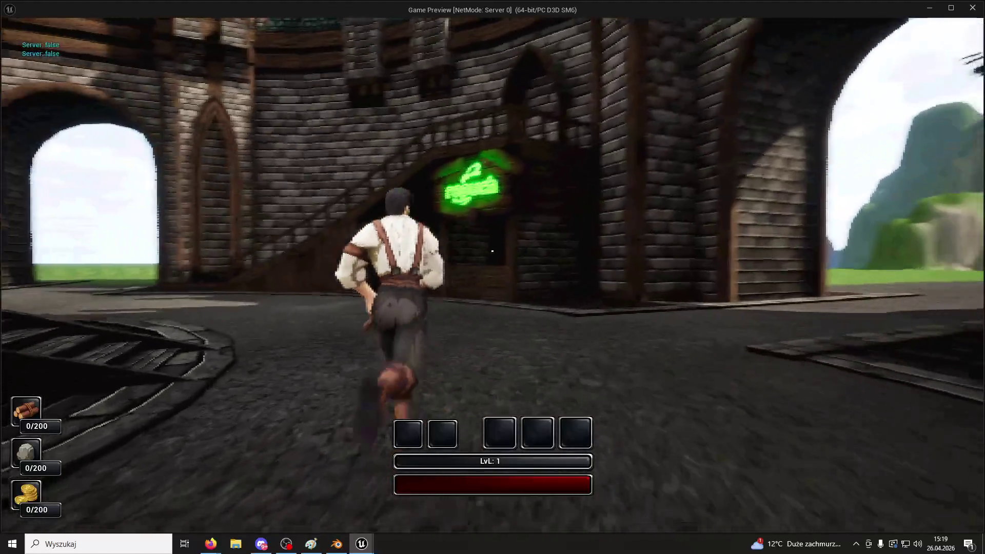
pyautogui.press('e')
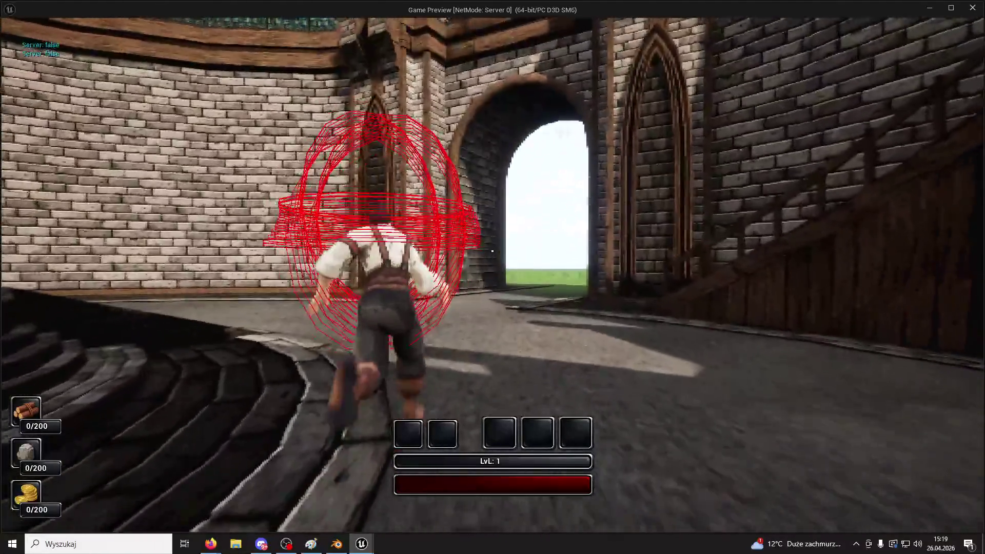
pyautogui.press('space')
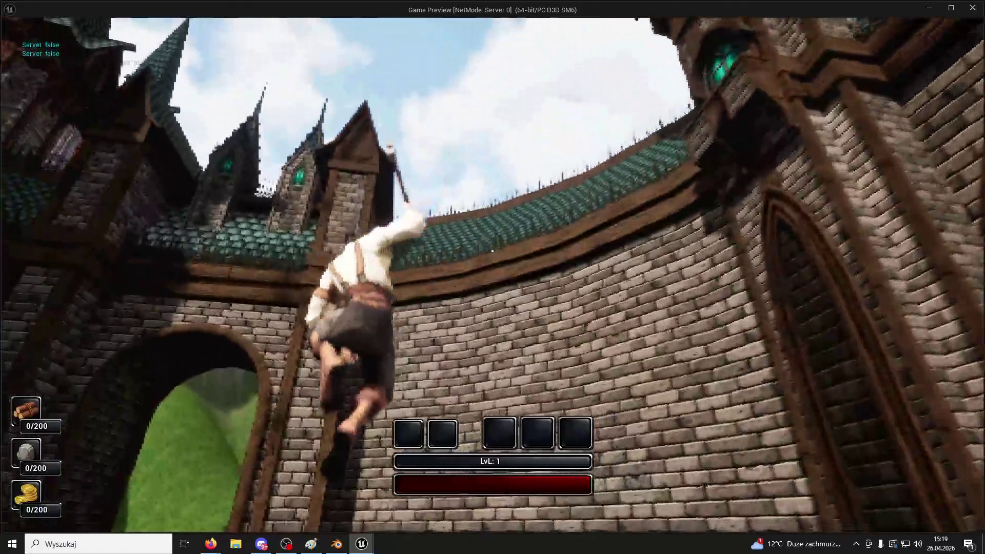
pyautogui.press('w')
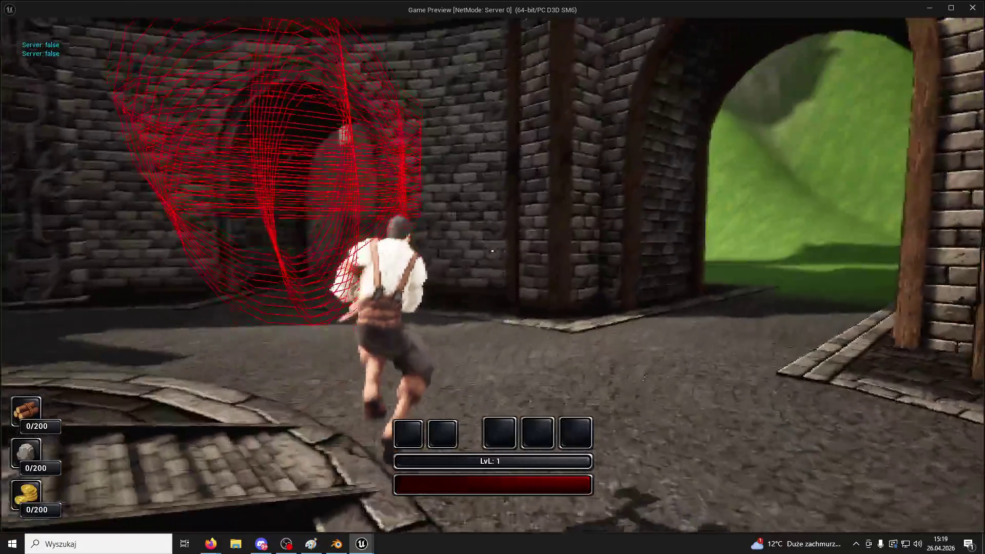
pyautogui.press('space')
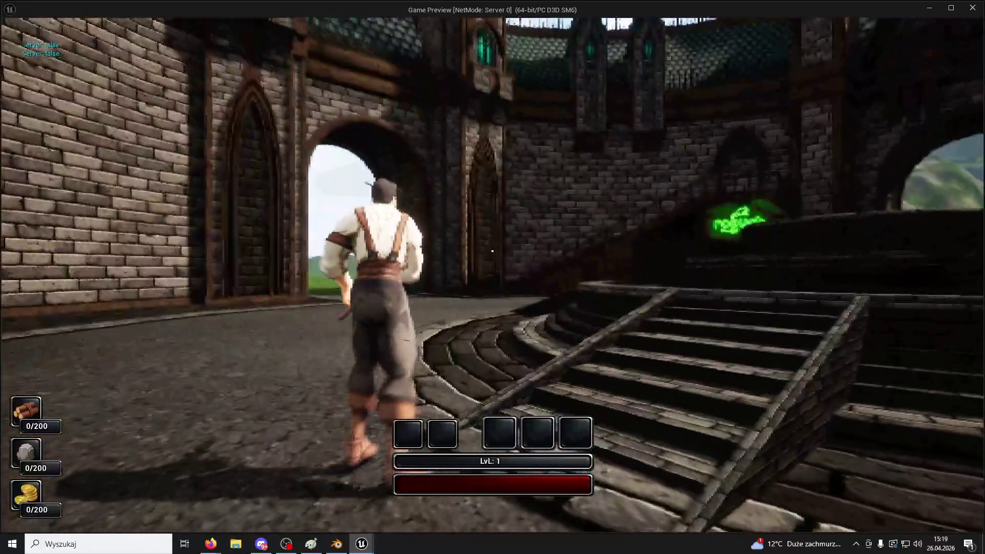
# - Run toward the archway, round stairs and green sign, circling the plaza back to the gateway
pyautogui.press('w')
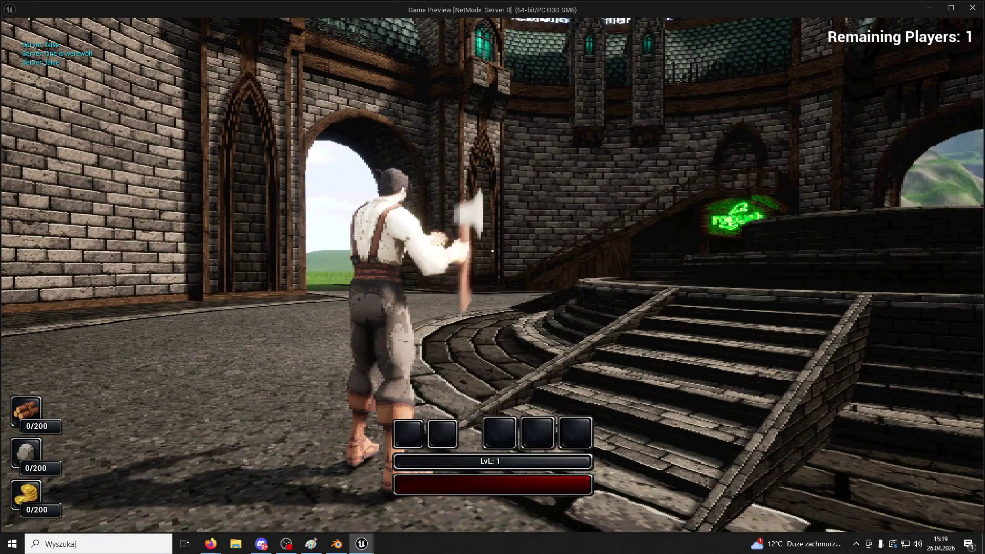
pyautogui.press('w')
pyautogui.press('w')
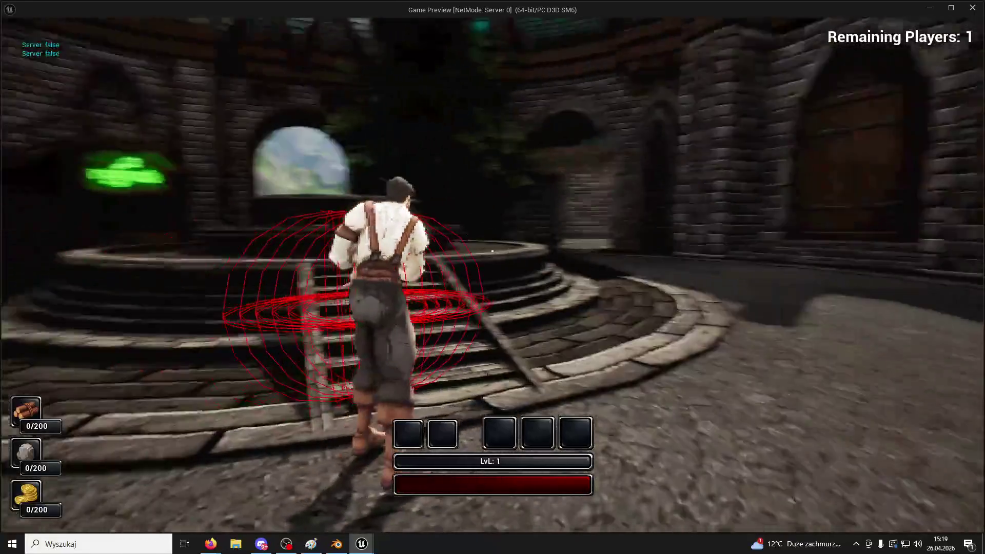
pyautogui.press('w')
pyautogui.press('w')
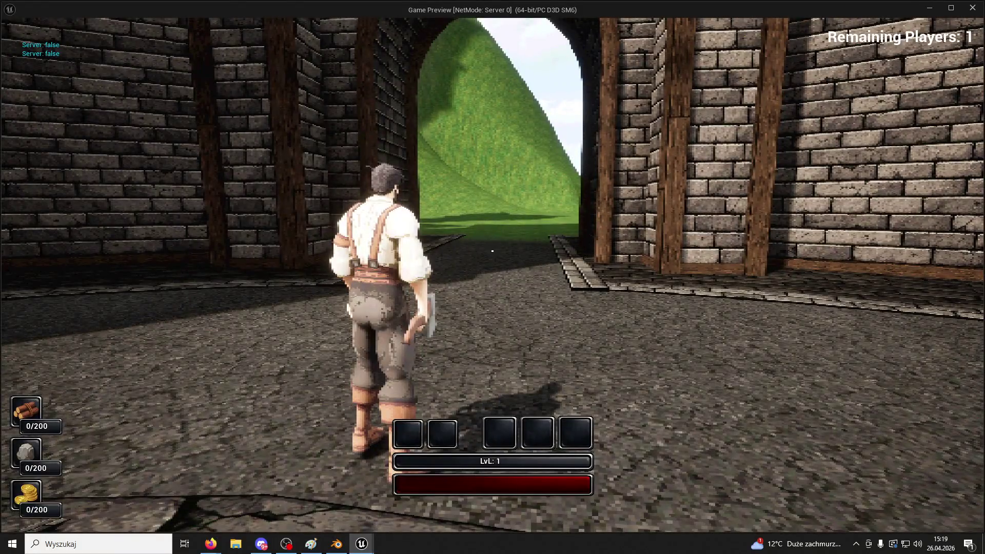
pyautogui.press('w')
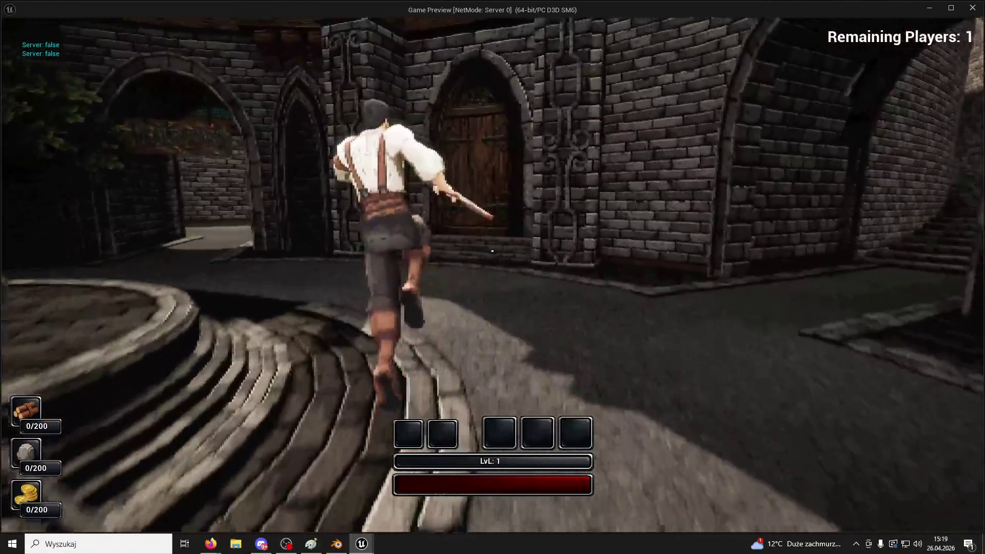
pyautogui.press('w')
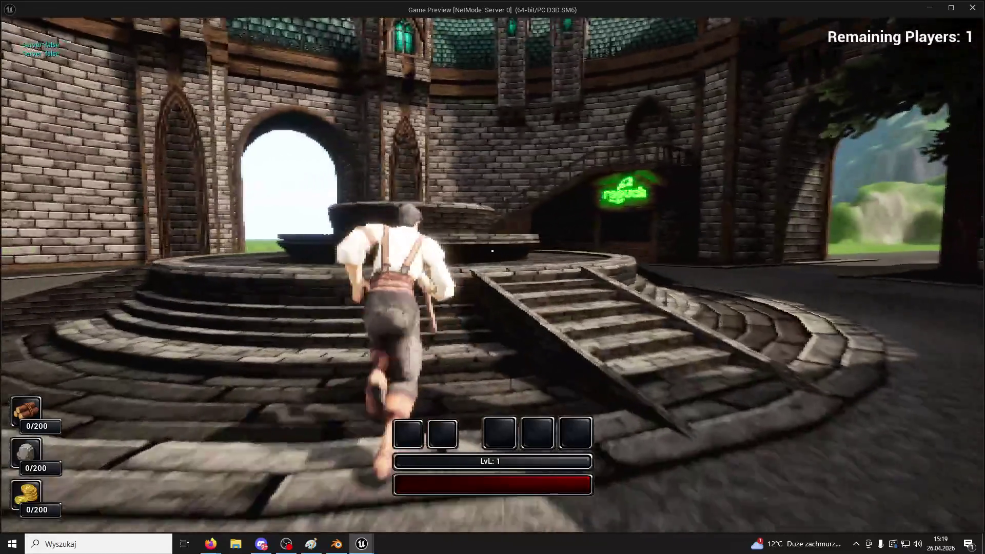
pyautogui.press('w')
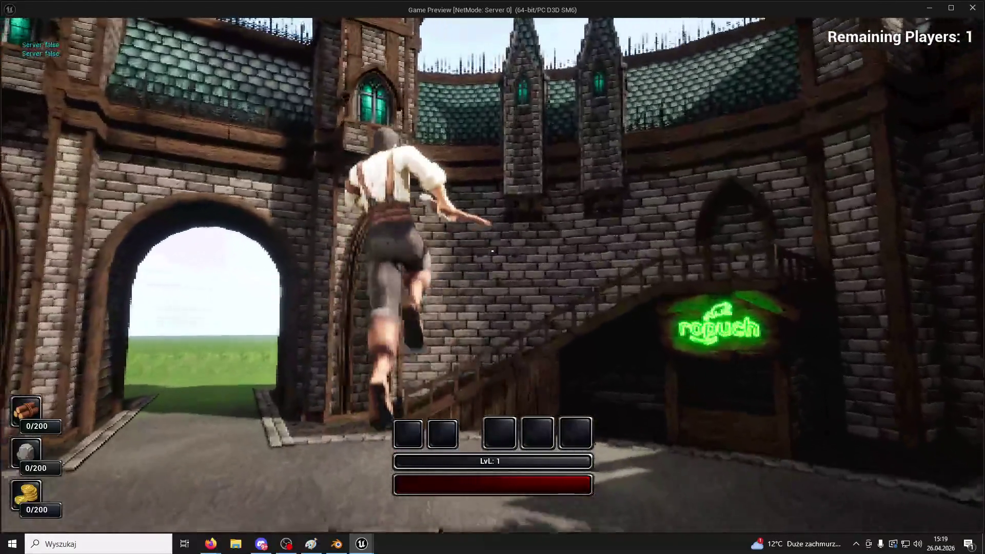
pyautogui.press('w')
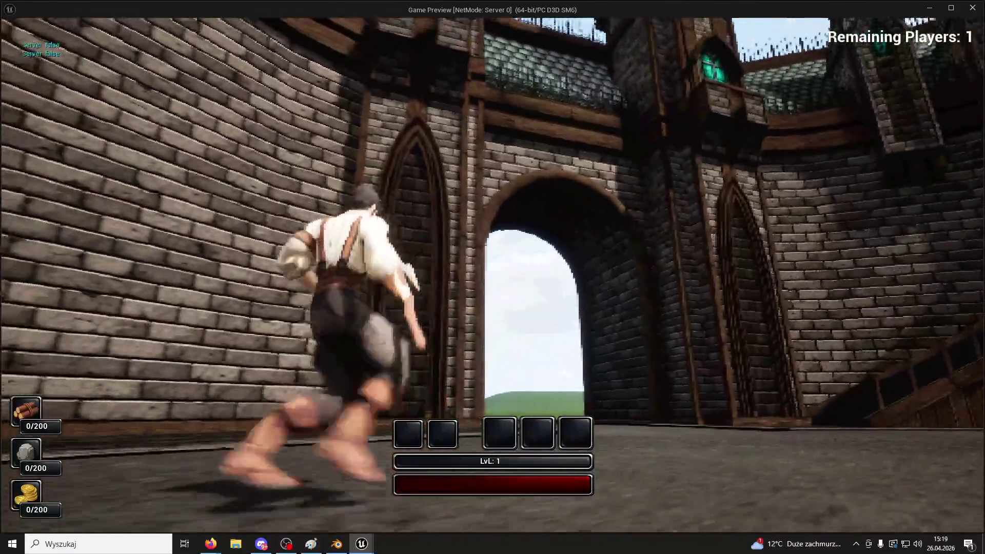
pyautogui.press('w')
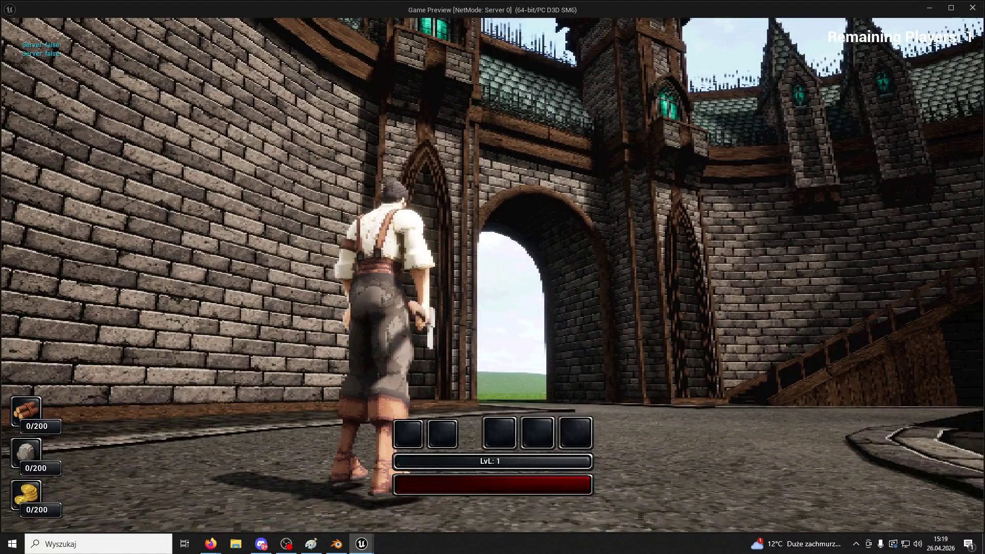
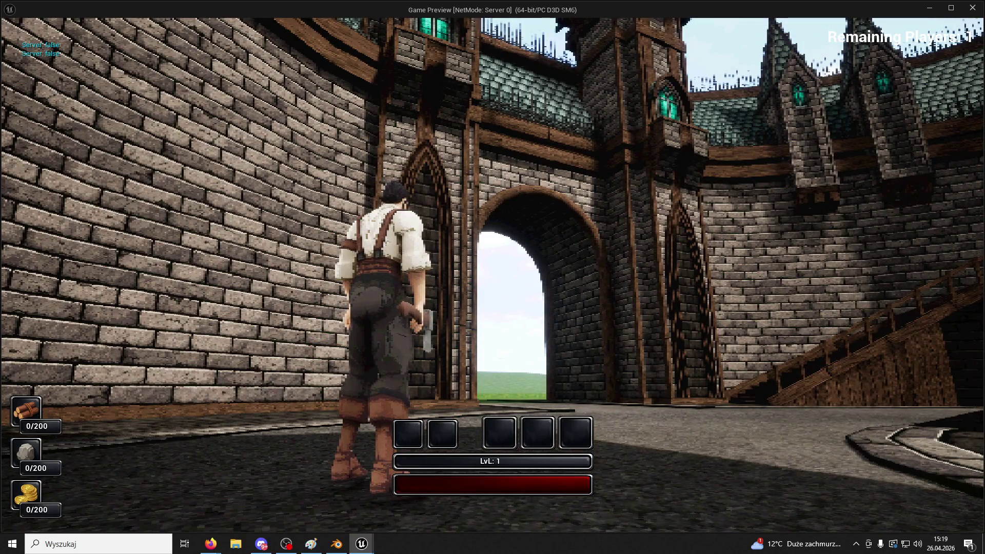
# - Run and jump the character across the courtyard and up the stone stairs
pyautogui.press('w')
pyautogui.press('space')
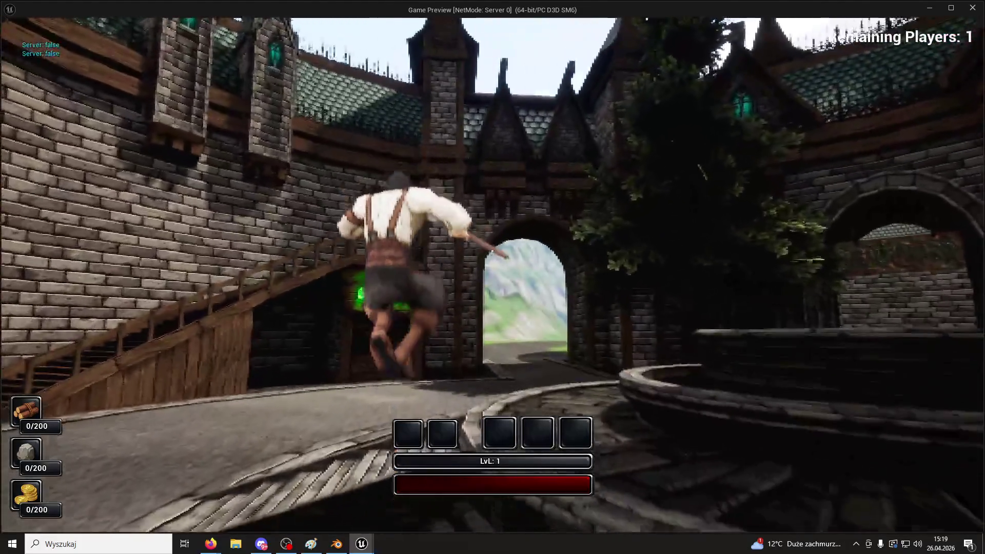
pyautogui.press('space')
pyautogui.press('w')
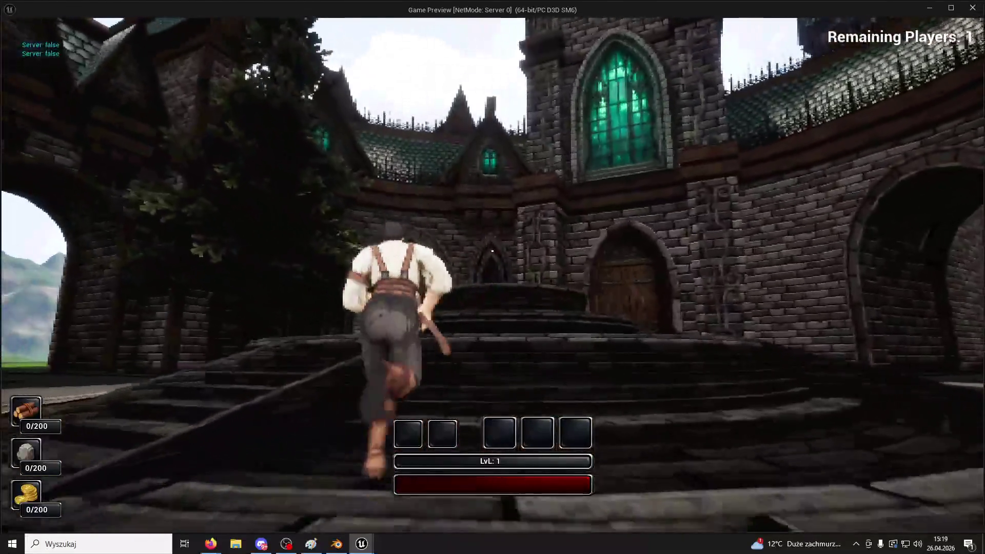
pyautogui.press('space')
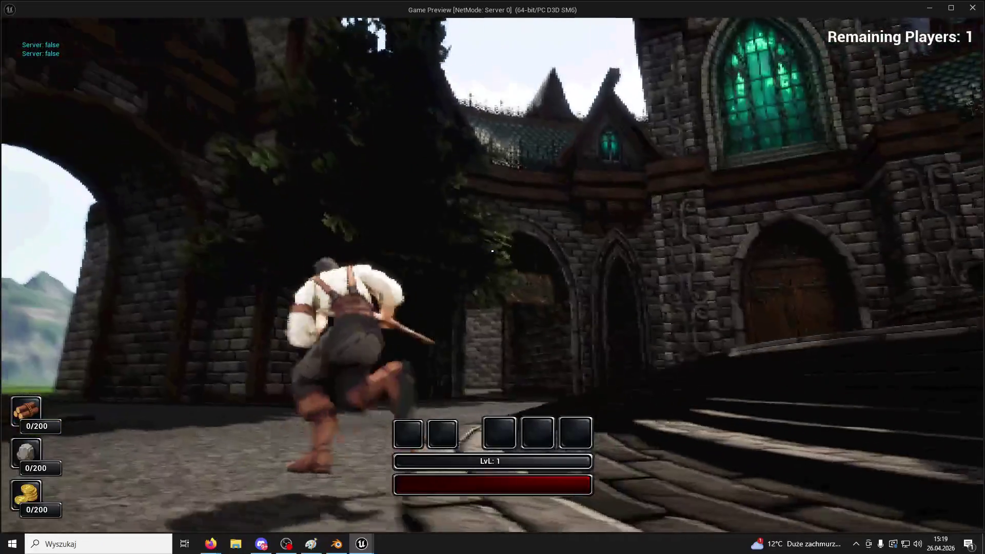
# - Run toward the doorway and run the t.maxFPS command in the in-game console
pyautogui.press('w')
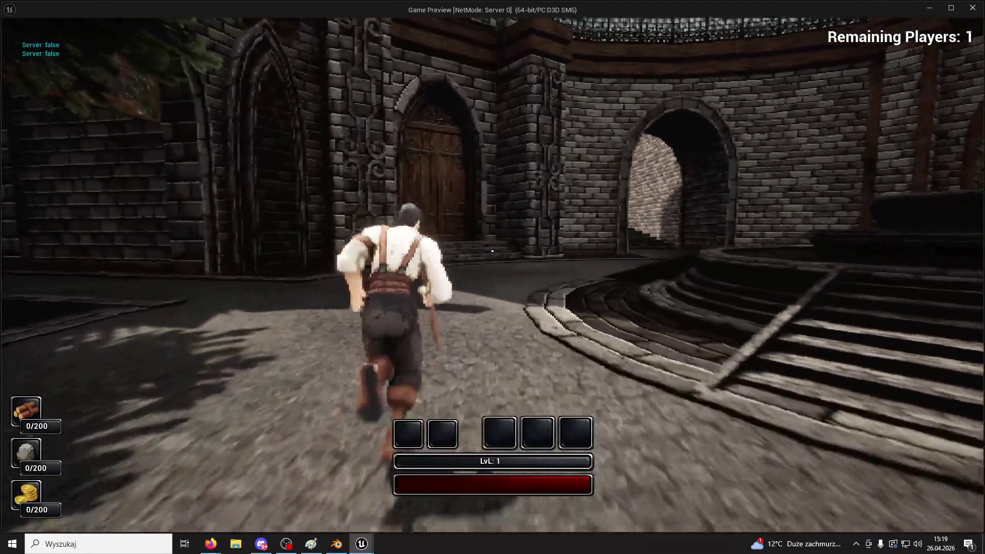
pyautogui.press('`')
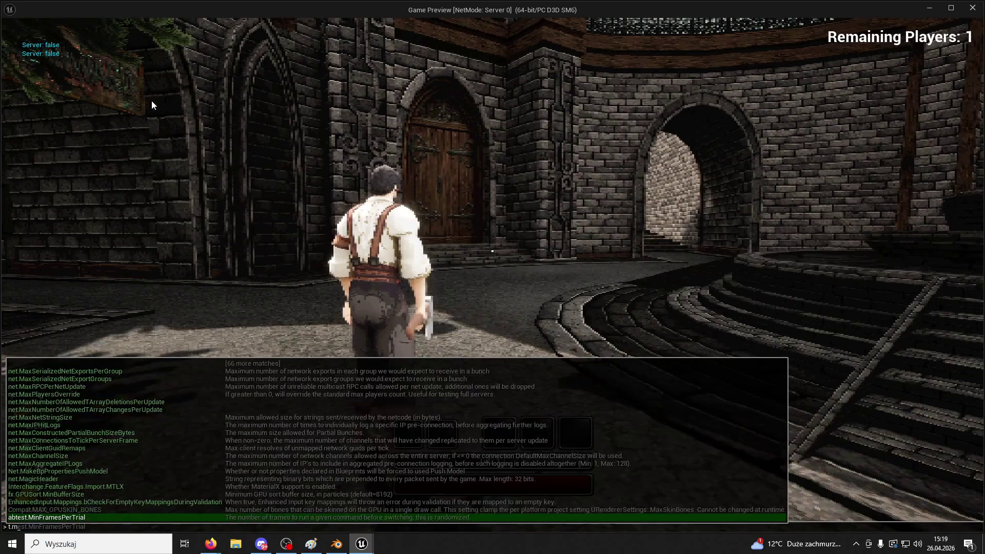
pyautogui.write('t.maxFPS 1')
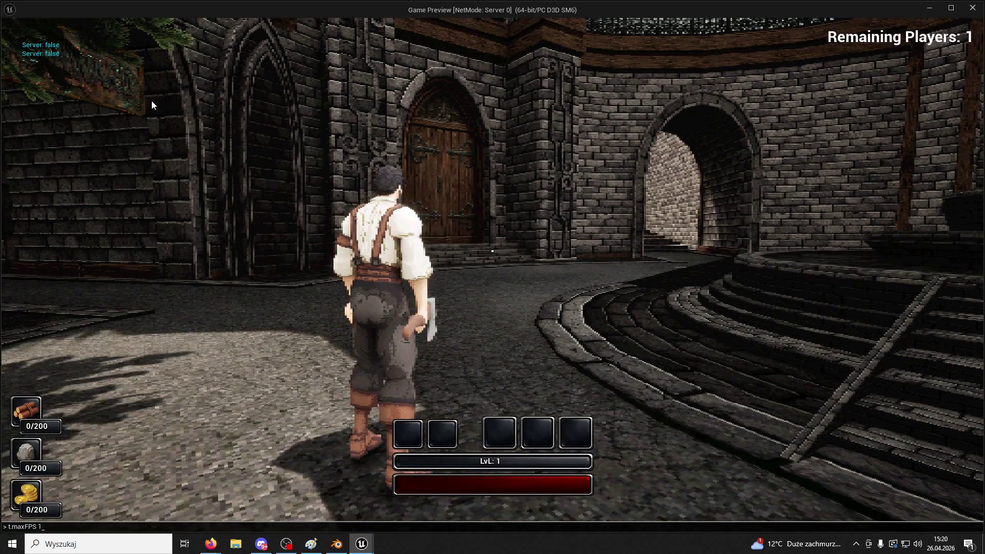
pyautogui.press('Return')
# - Run past the wooden-building street and stone doorway to the brick courtyard archway
pyautogui.press('w')
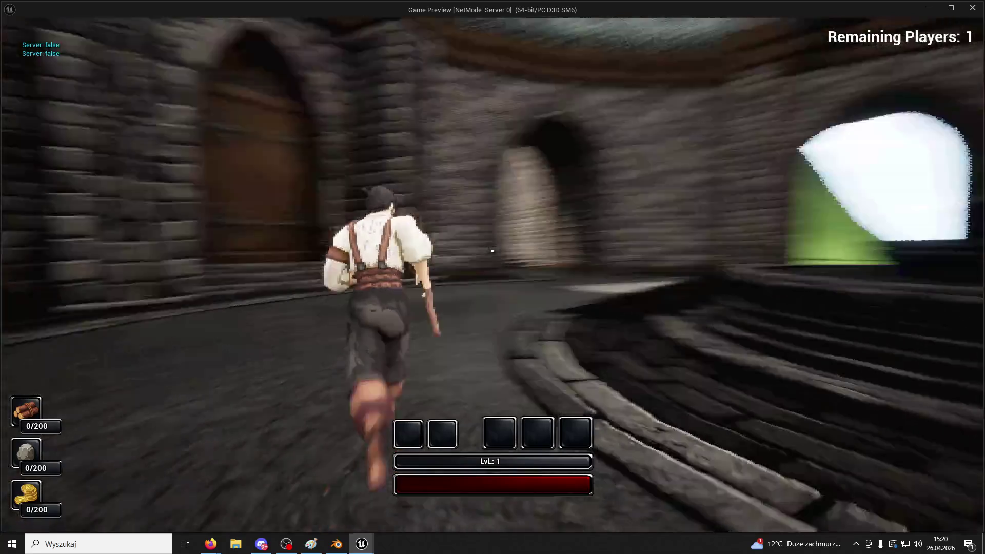
pyautogui.press('w')
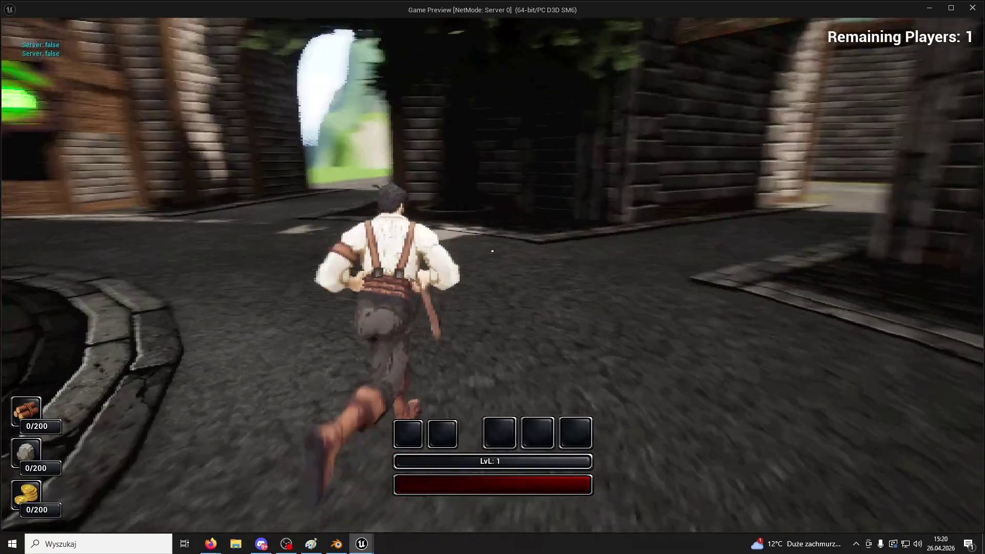
pyautogui.press('w')
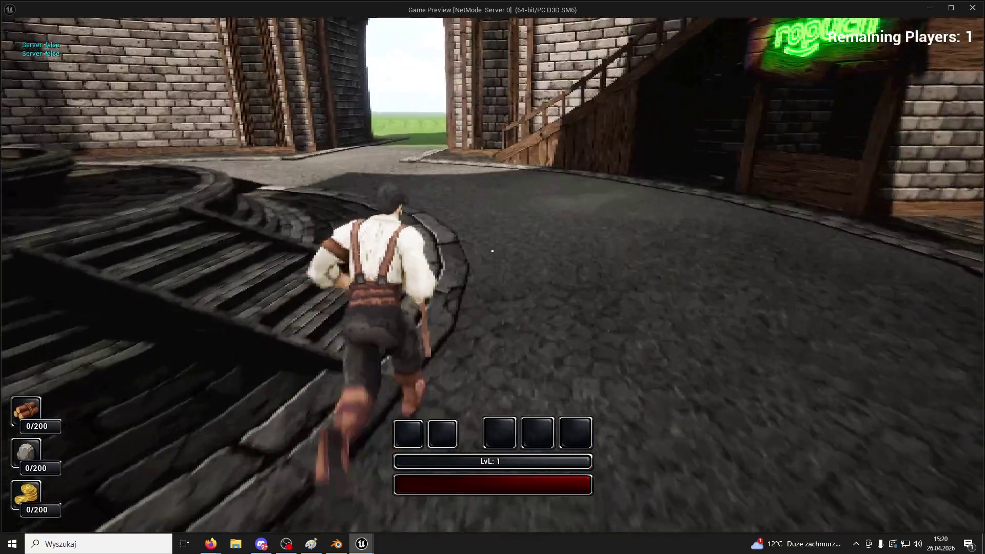
pyautogui.press('w')
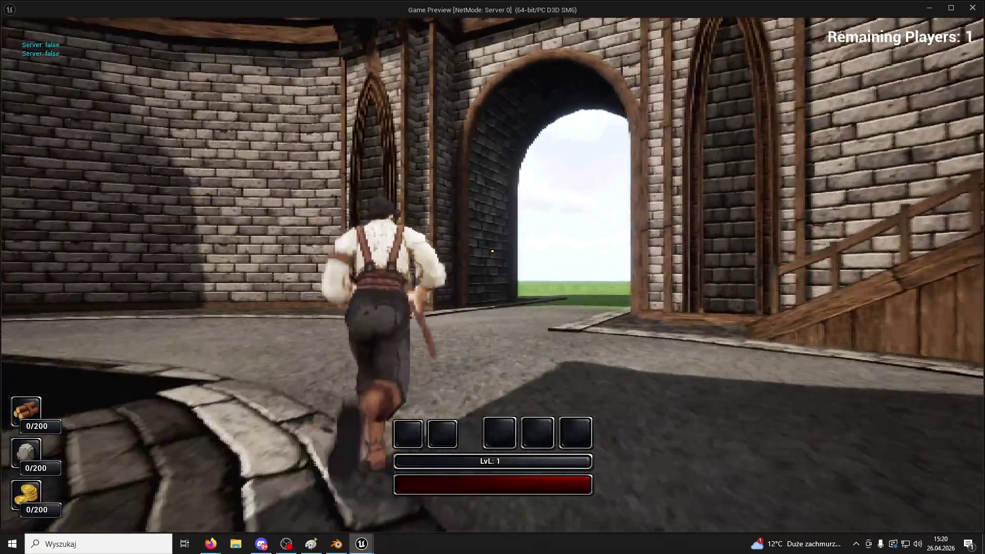
pyautogui.press('w')
pyautogui.press('w')
# - View the courtyard in lighting-only, shader complexity and wireframe modes, then return to lit
pyautogui.press('F1')
pyautogui.press('F3')
pyautogui.press('F4')
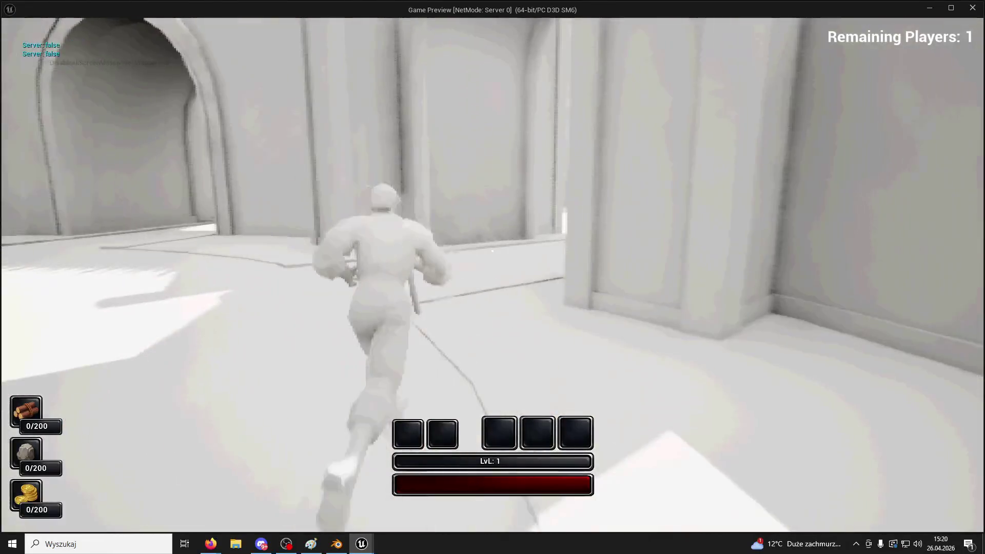
pyautogui.press('F5')
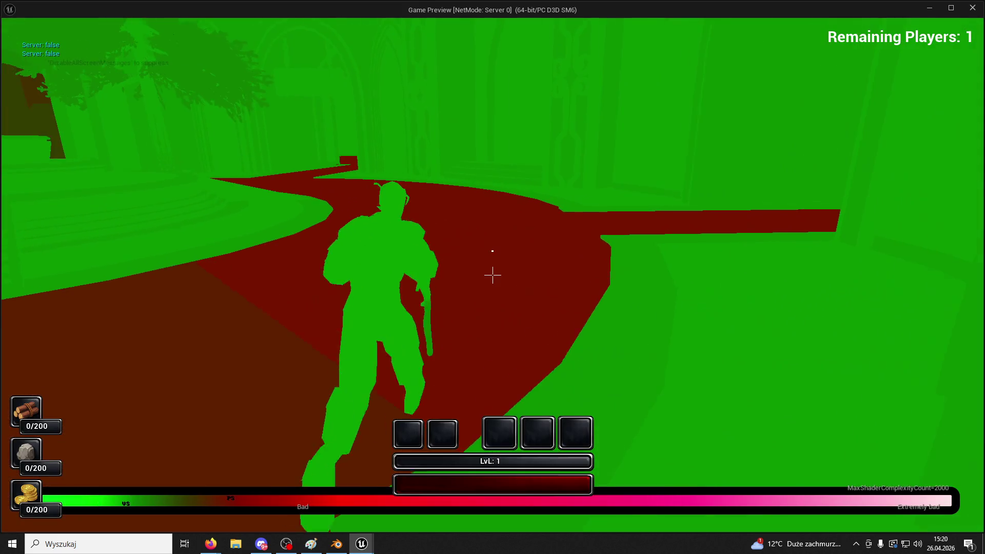
pyautogui.press('F1')
pyautogui.press('F3')
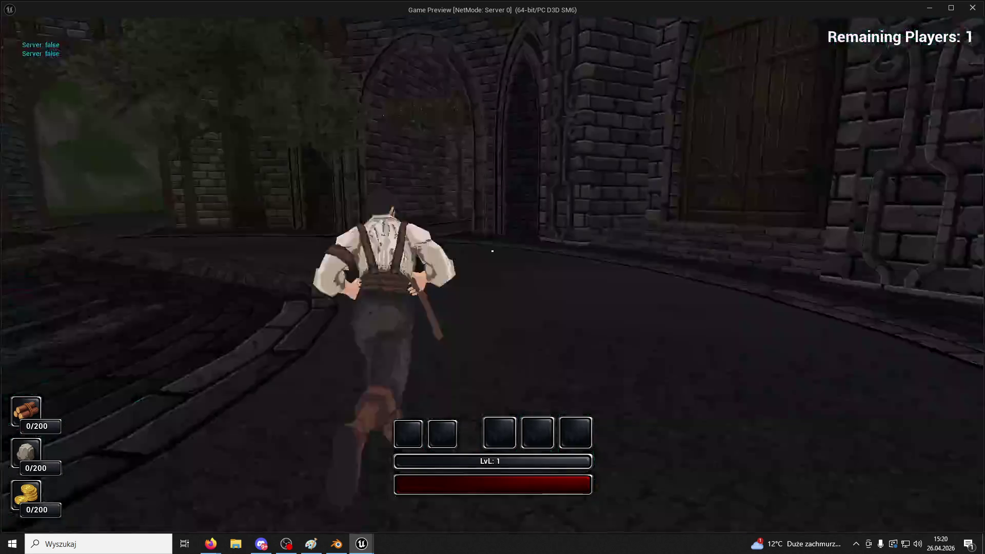
# - Type t.maxFPS into the in-game console while running down the alley
pyautogui.press('`')
pyautogui.press('`')
pyautogui.press('`')
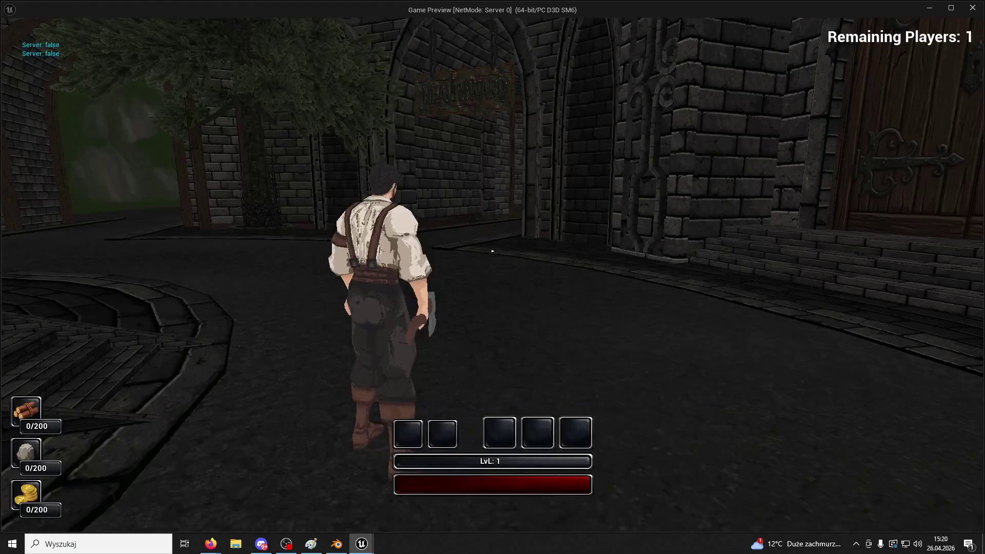
pyautogui.press('`')
pyautogui.write('1t')
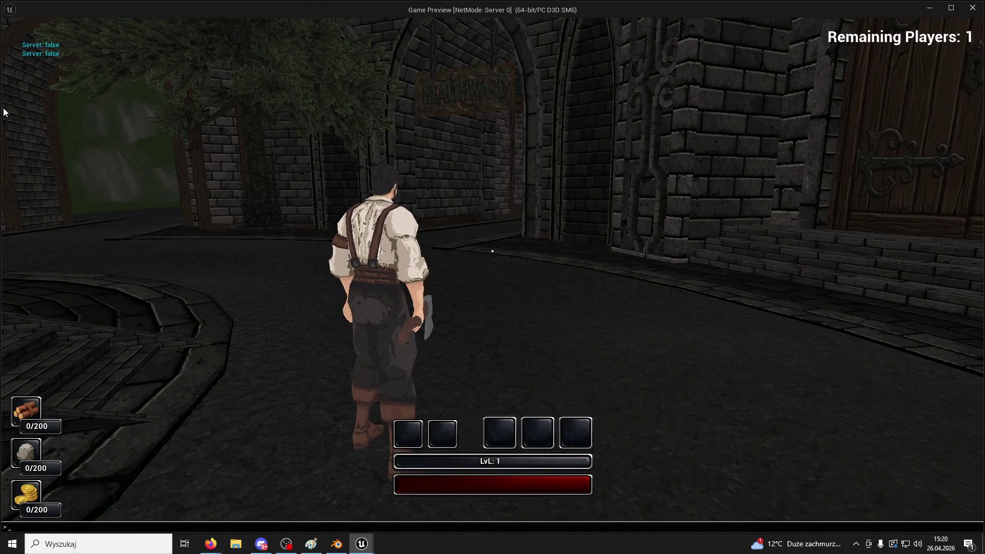
pyautogui.press('`')
pyautogui.write('t.maxF')
pyautogui.press('`')
pyautogui.press('`')
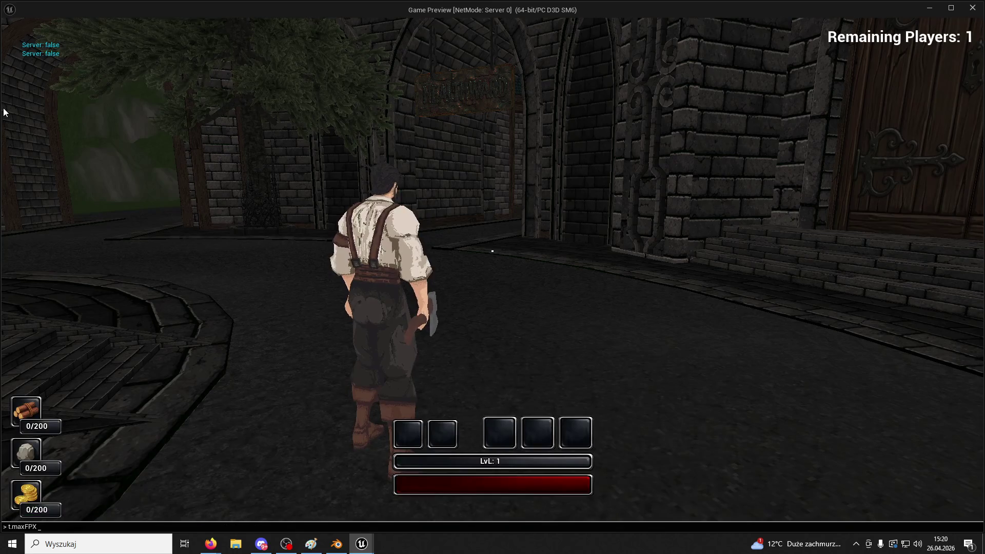
pyautogui.press('w')
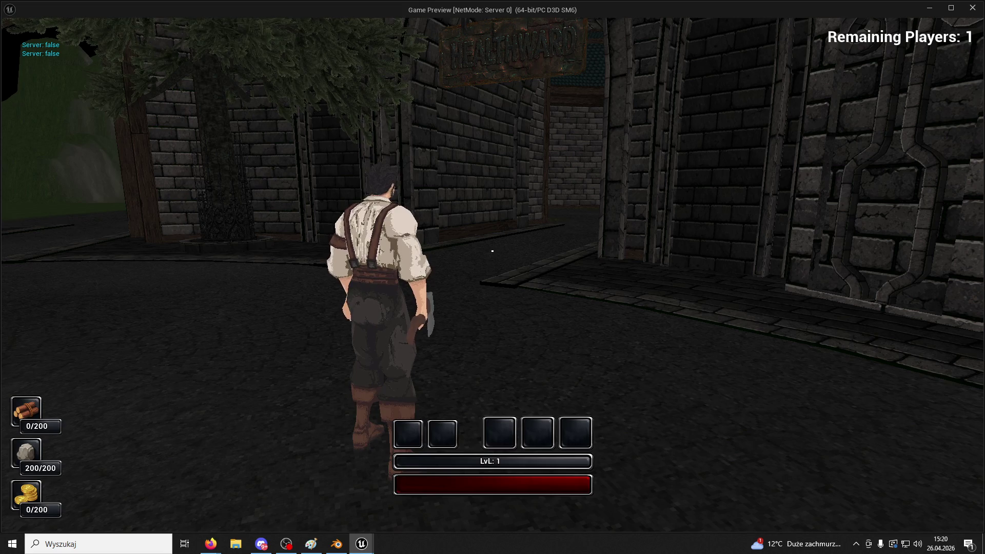
pyautogui.write('t')
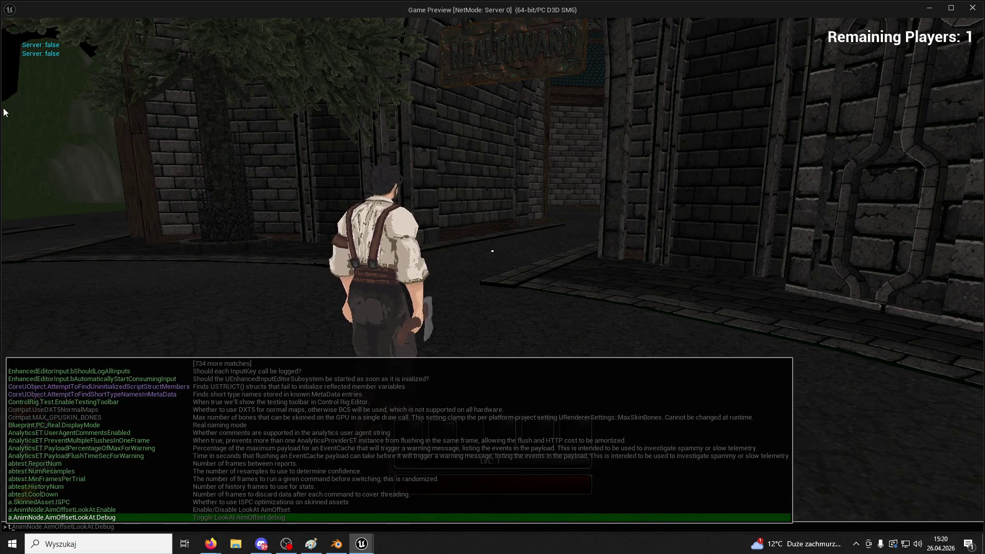
pyautogui.write('.maxFPS')
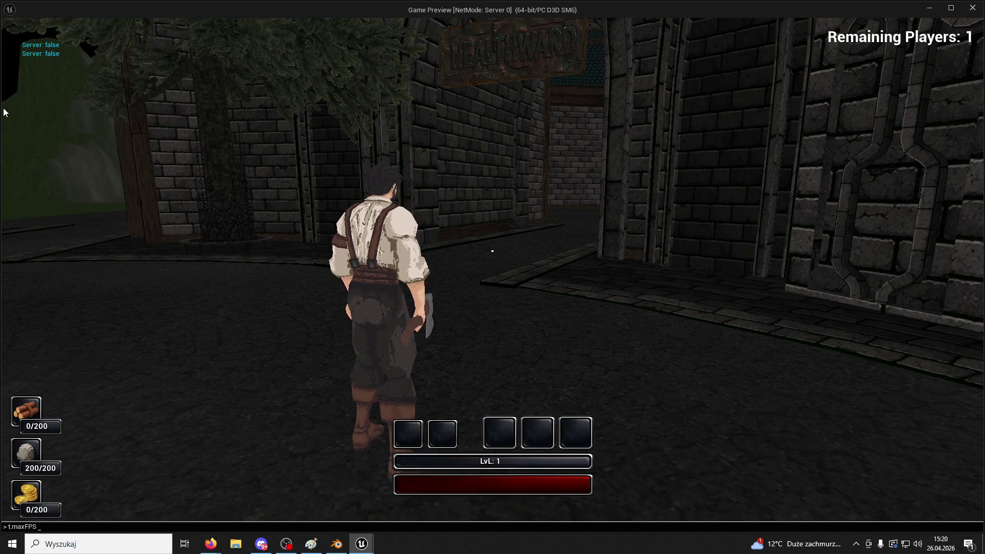
pyautogui.write('w')
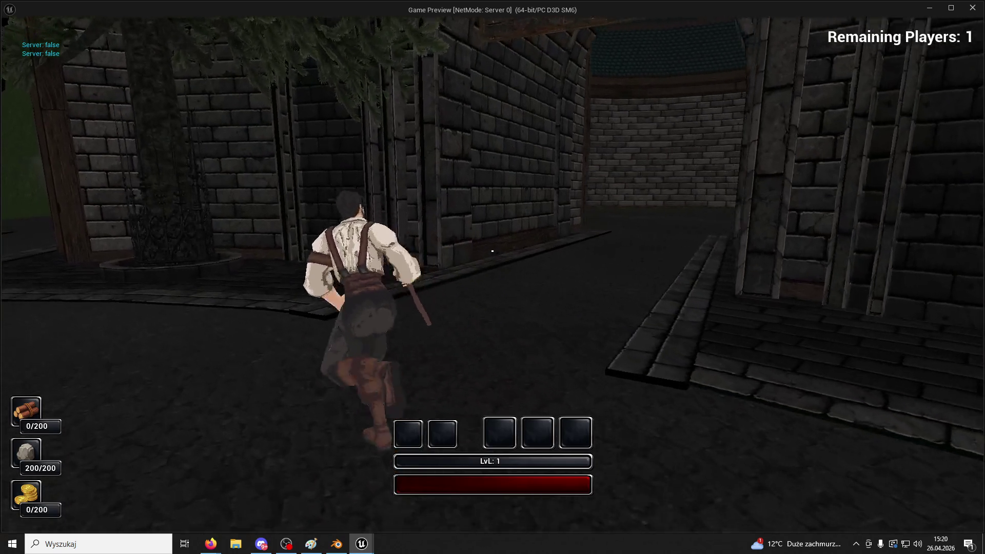
# - Flash to wireframe and back, then run through the round courtyard to the fountain steps
pyautogui.press('F1')
pyautogui.press('F3')
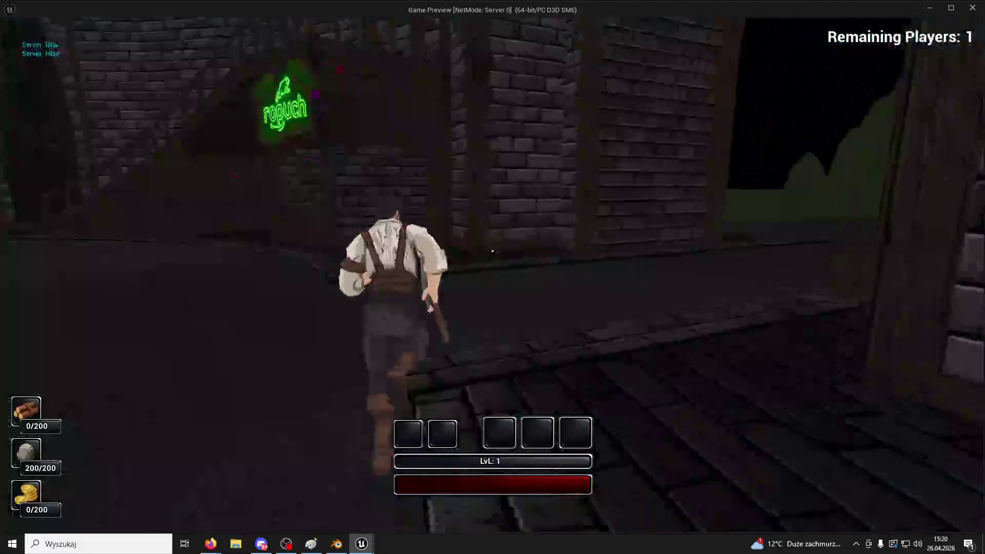
pyautogui.press('w')
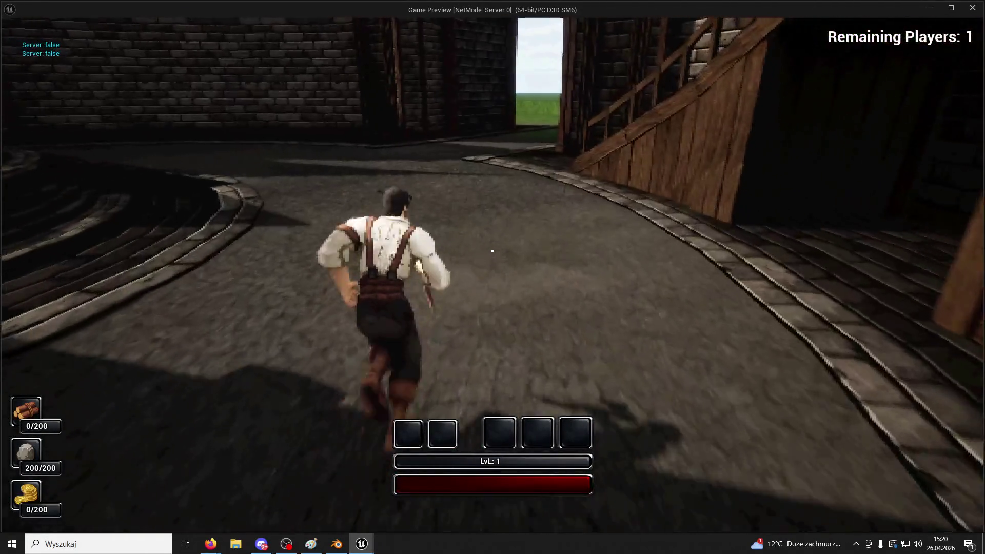
pyautogui.press('w')
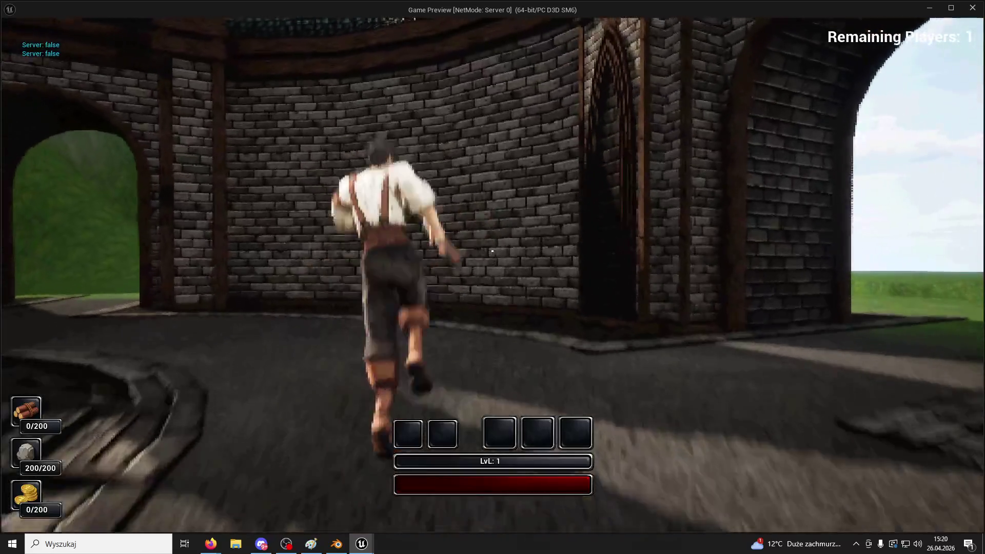
pyautogui.press('w')
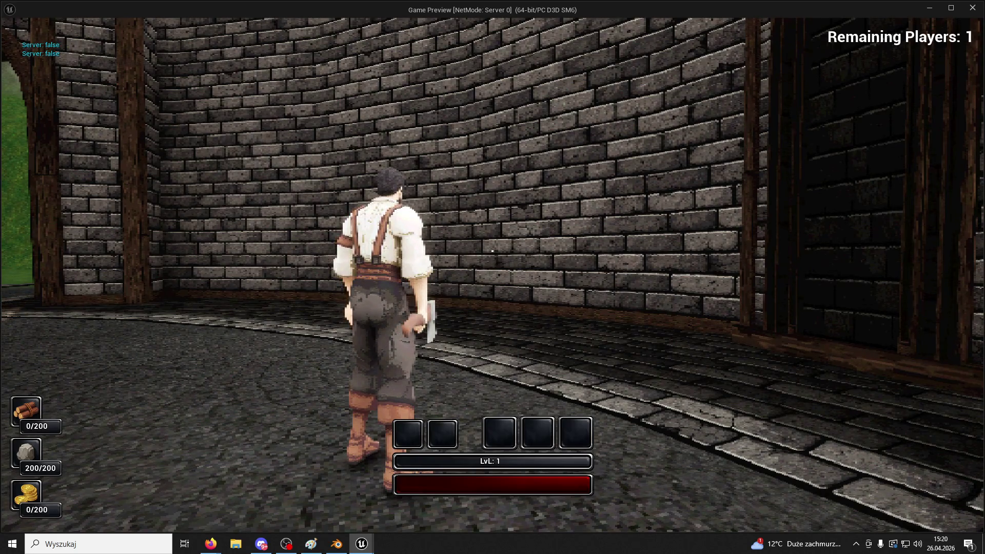
pyautogui.press('w')
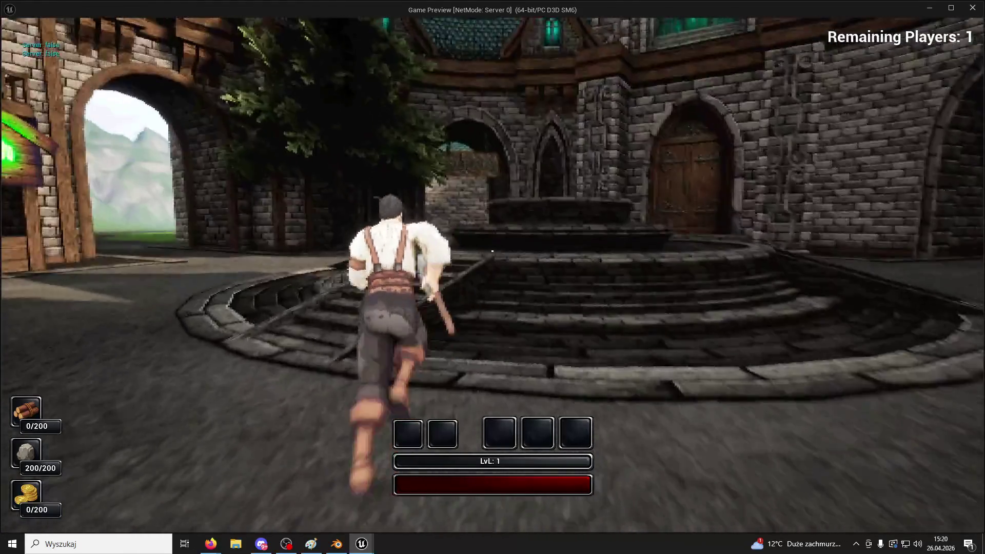
pyautogui.press('w')
# - Execute t.maxFPS in the console, look around the fountain, and stop the play session
pyautogui.press('`')
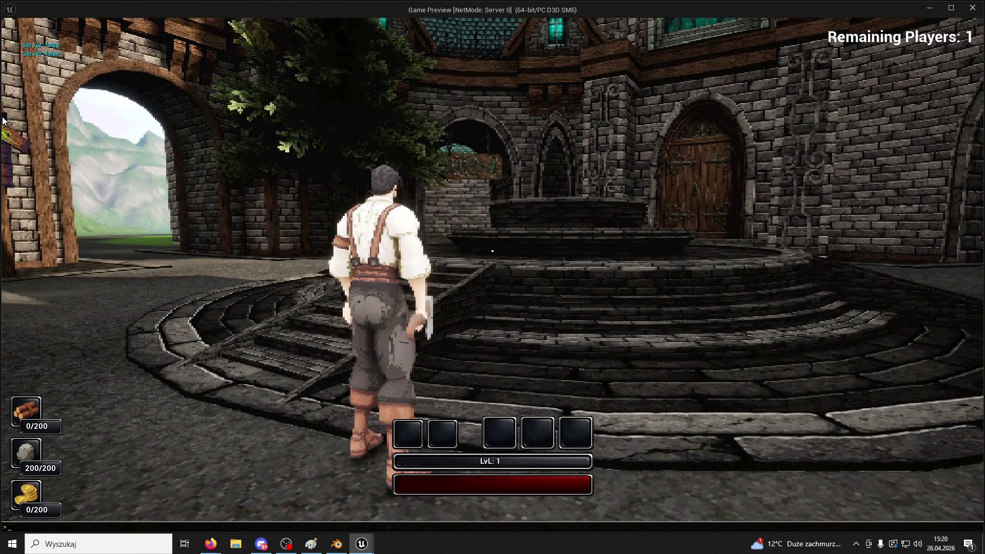
pyautogui.write('t.maxFPS 1')
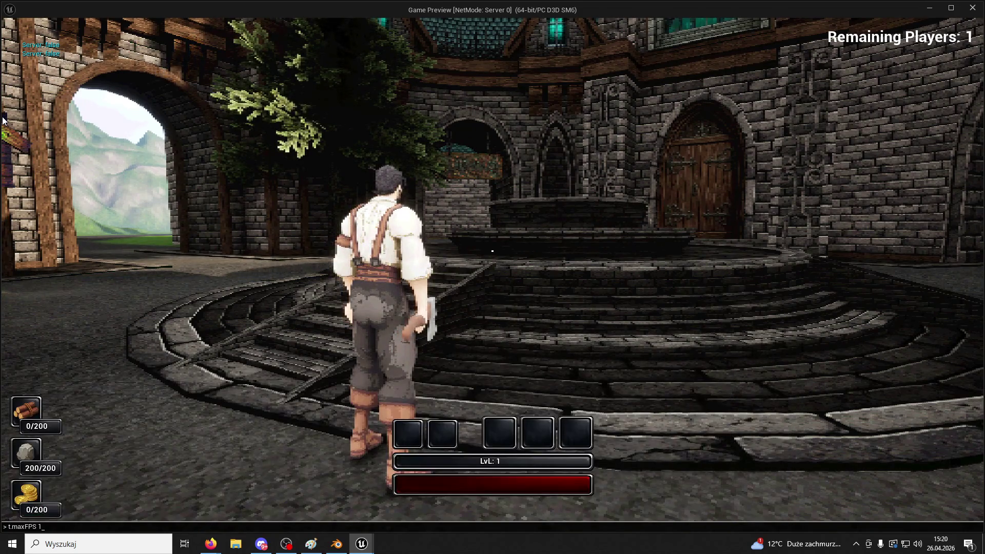
pyautogui.press('Return')
pyautogui.press('w')
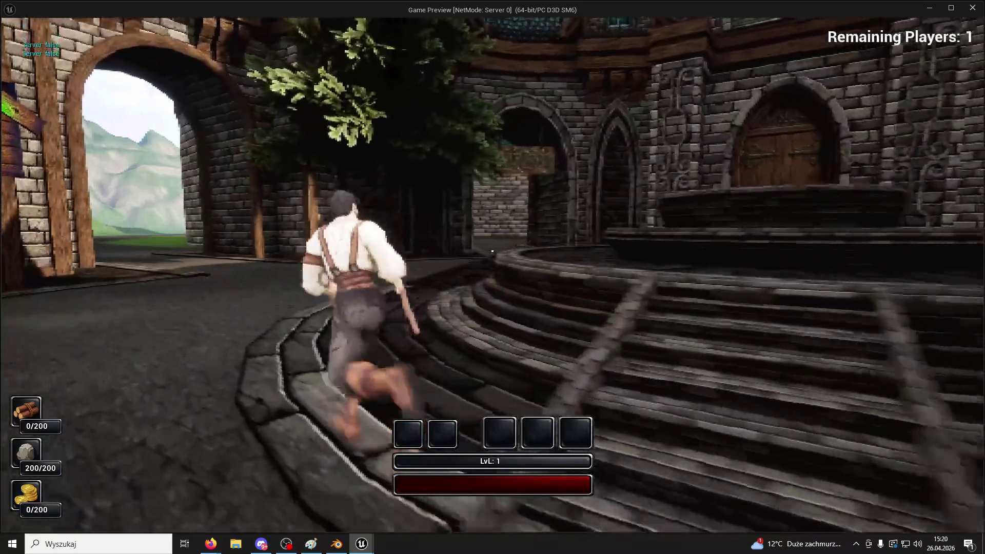
pyautogui.press('a')
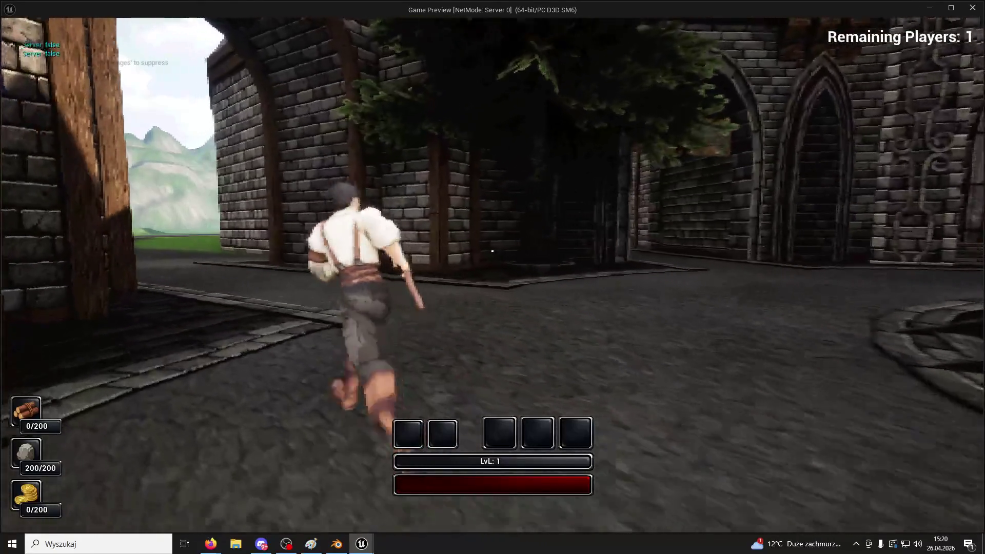
pyautogui.press('d')
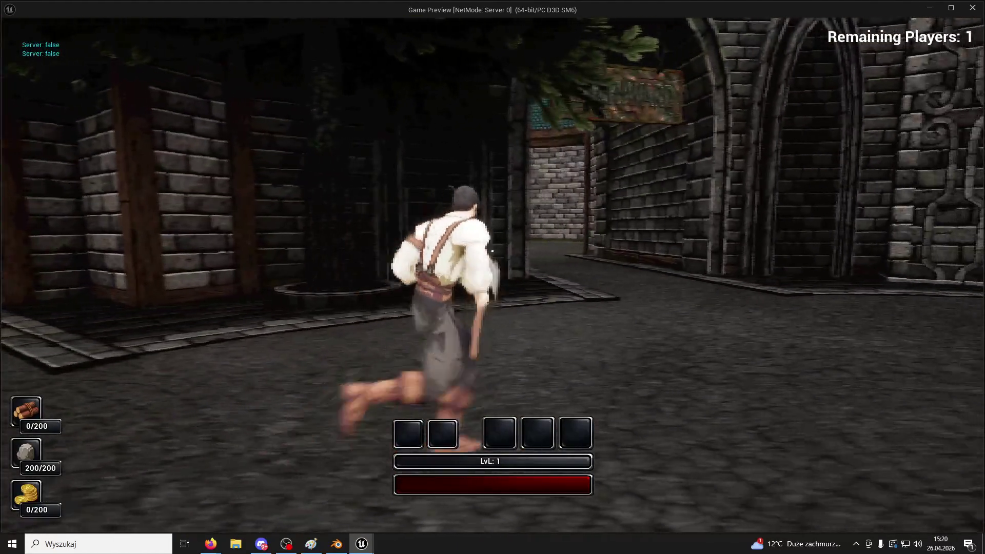
pyautogui.press('Escape')
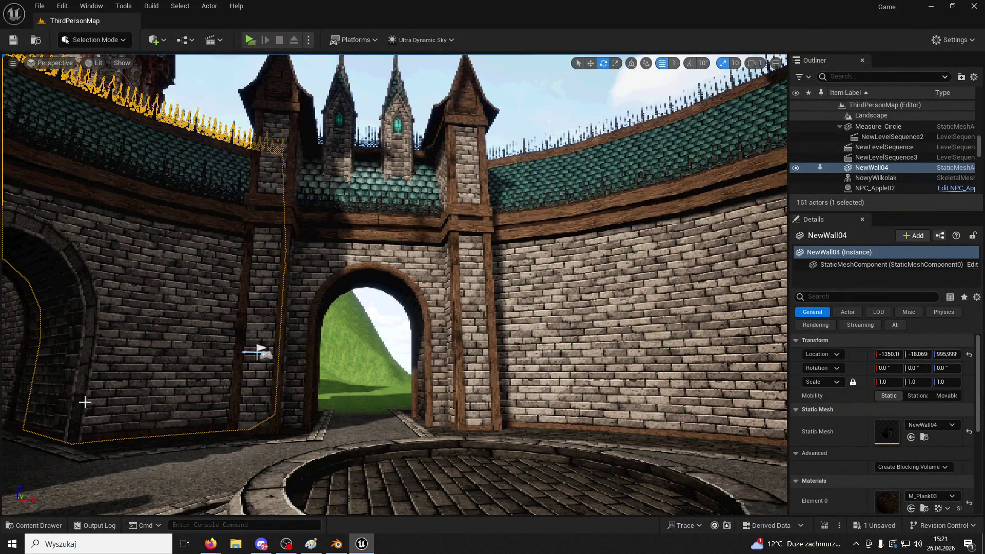
# - Search assets for 'menu', open MainMenu saving the Segment01 change, and play it
pyautogui.click(35, 526)
pyautogui.click(201, 231)
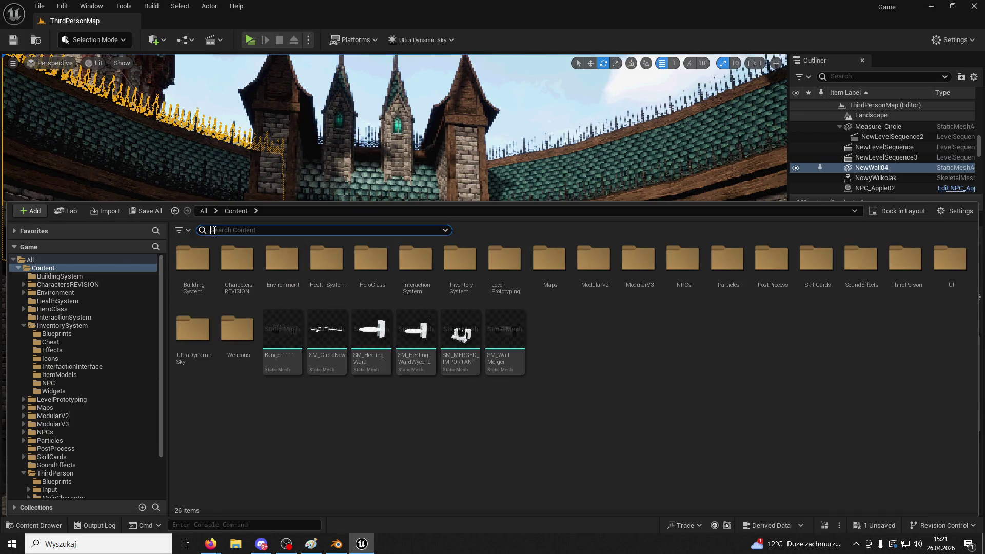
pyautogui.write('menu')
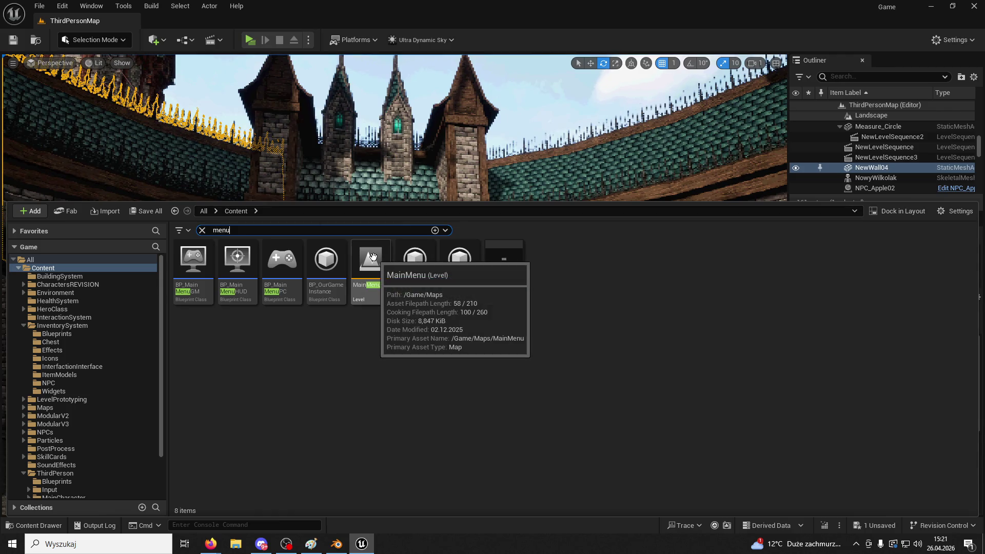
pyautogui.doubleClick(372, 258)
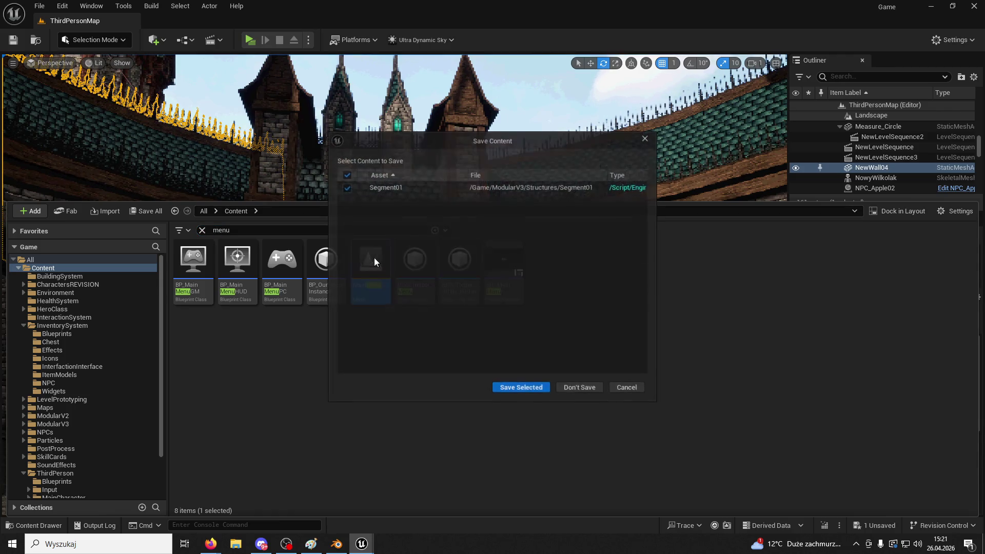
pyautogui.click(527, 392)
pyautogui.click(247, 39)
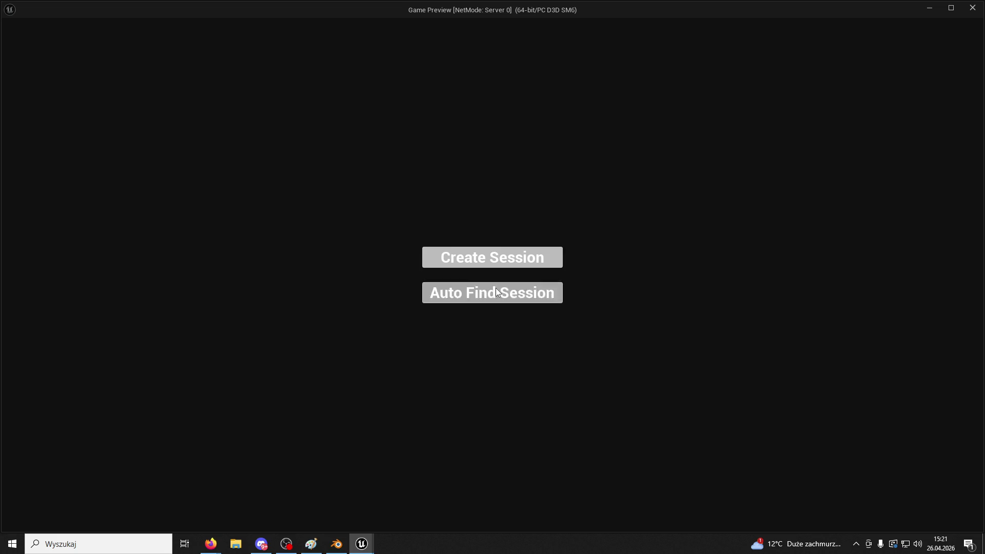
# - Click Create Session, Toggling Ready and Start Match to load into the castle level
pyautogui.click(537, 264)
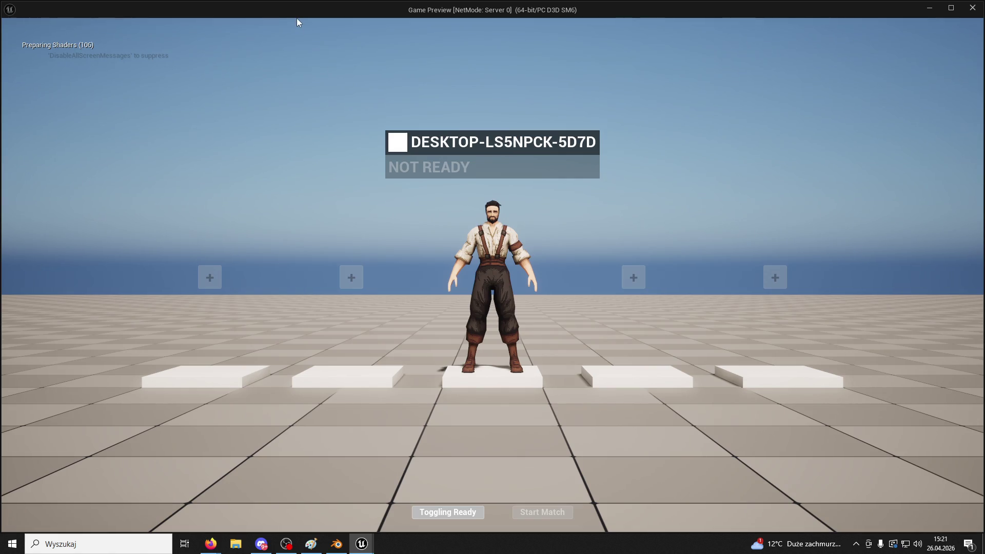
pyautogui.click(454, 514)
pyautogui.click(523, 512)
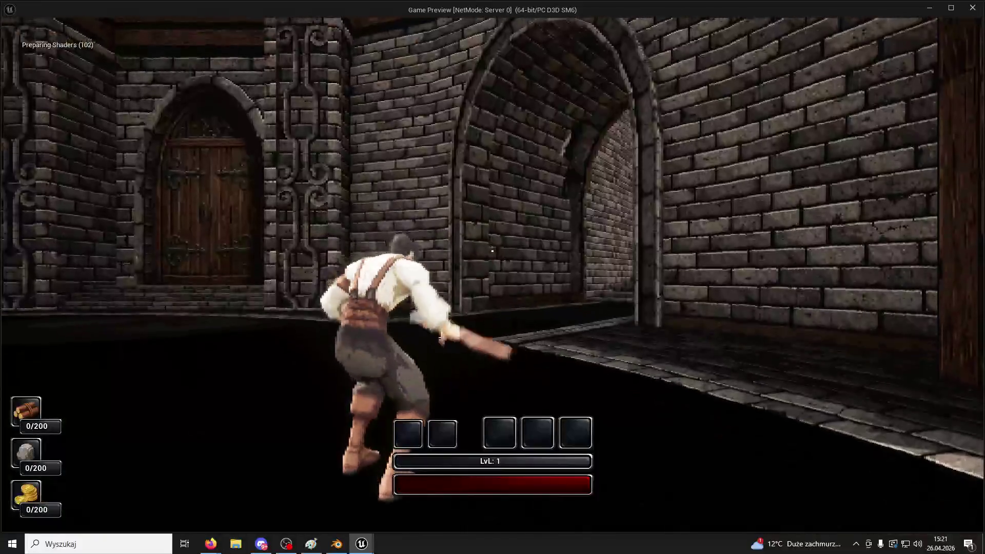
# - Run across the courtyard, through the tunnel to the timbered street, and back up the stairs
pyautogui.press('w')
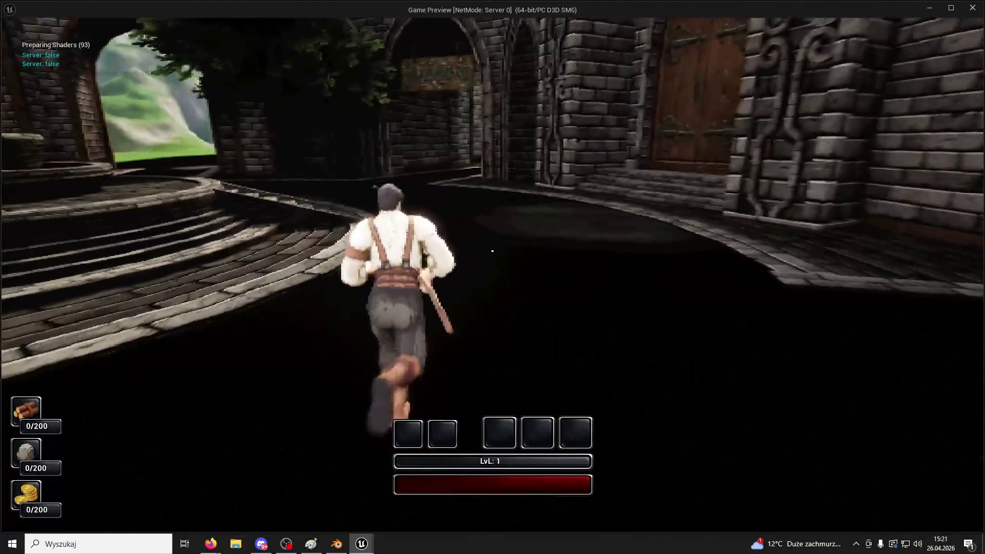
pyautogui.press('w')
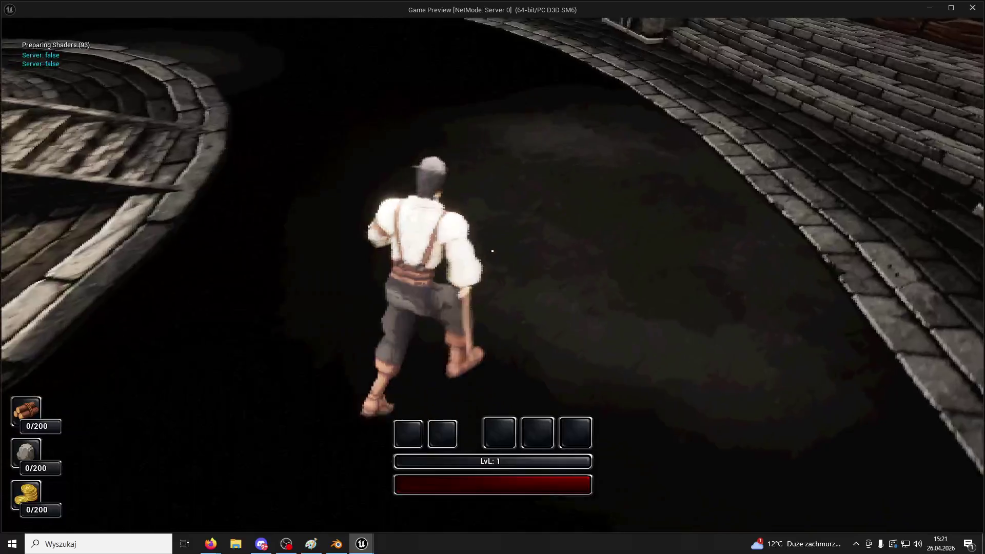
pyautogui.press('w')
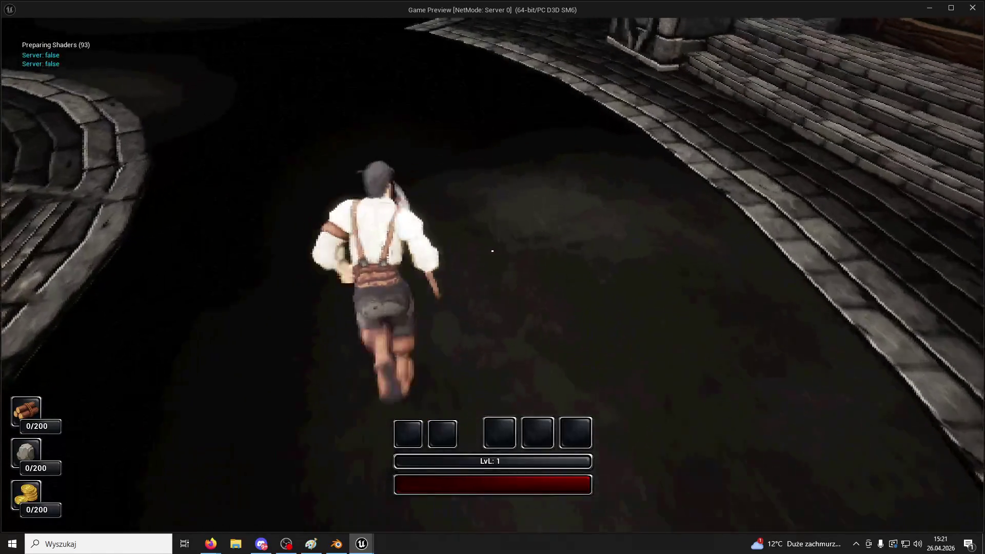
pyautogui.press('w')
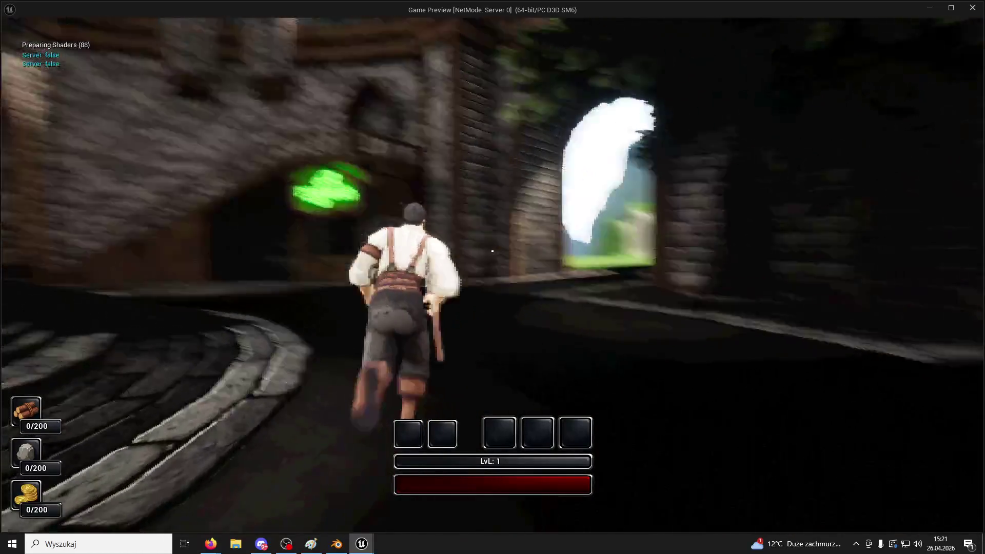
pyautogui.press('w')
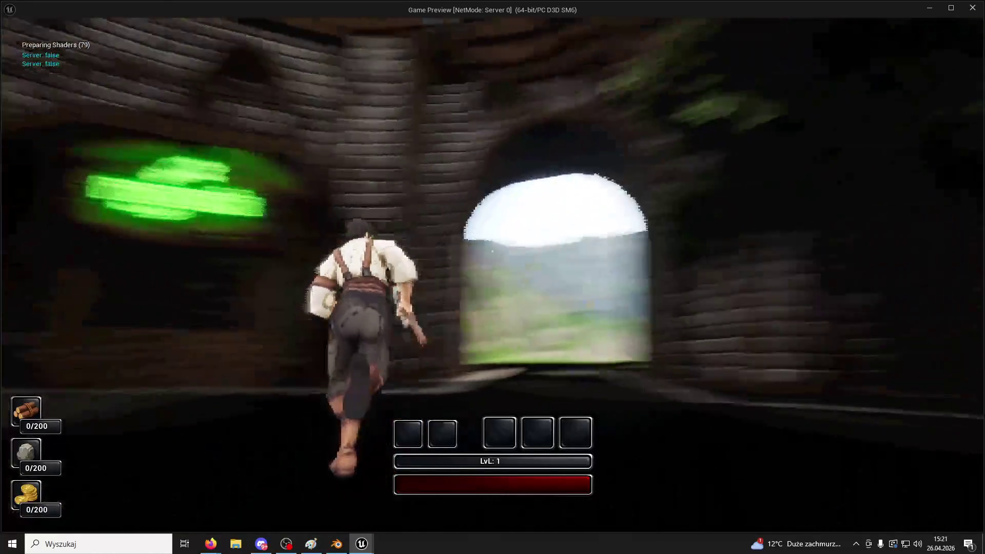
pyautogui.press('w')
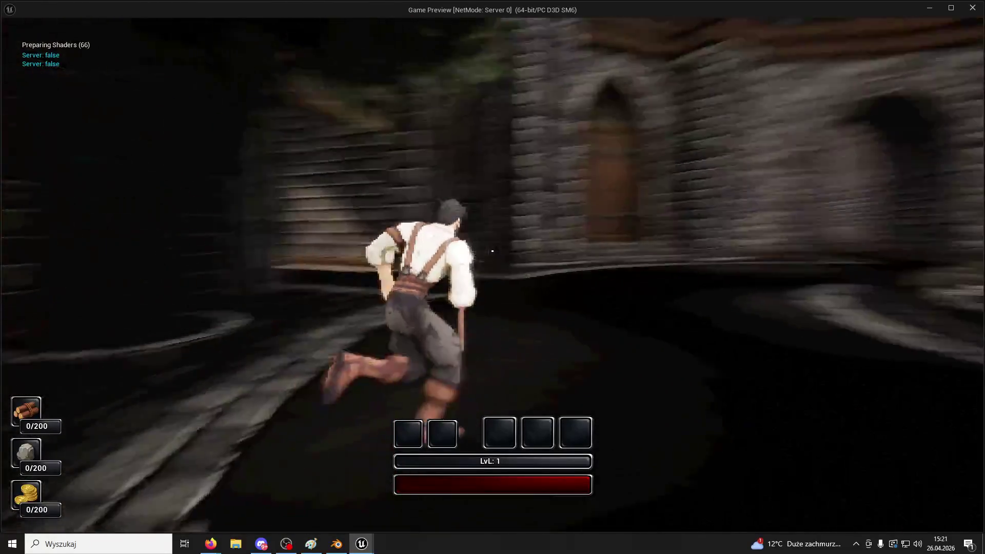
pyautogui.press('w')
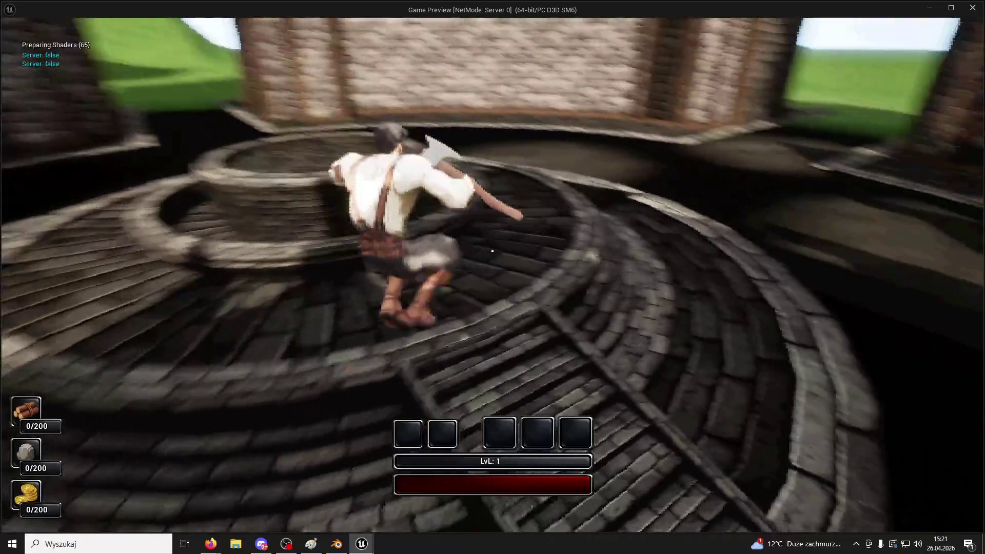
pyautogui.press('w')
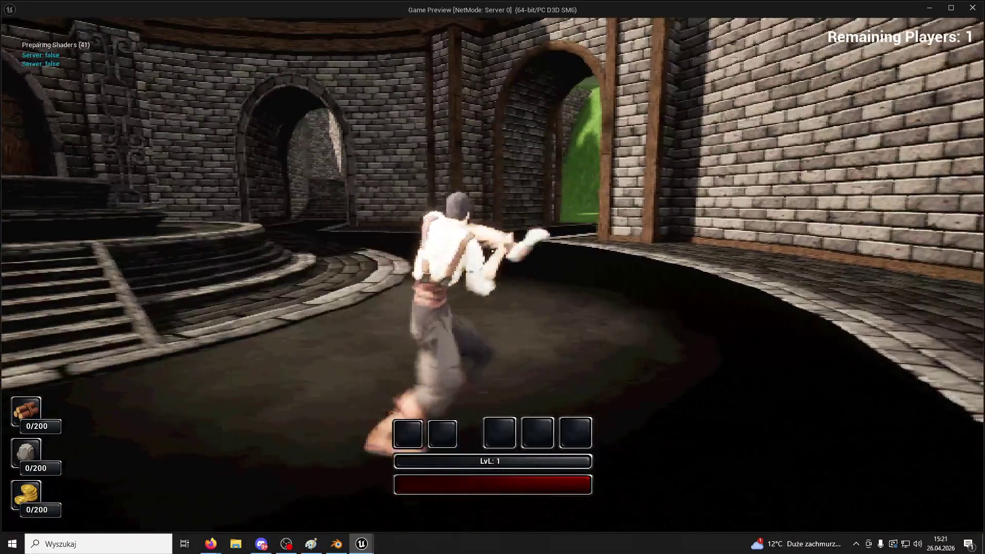
# - Run along the curved steps to the fountain, swing the axe, and end the session
pyautogui.press('w')
pyautogui.press('w')
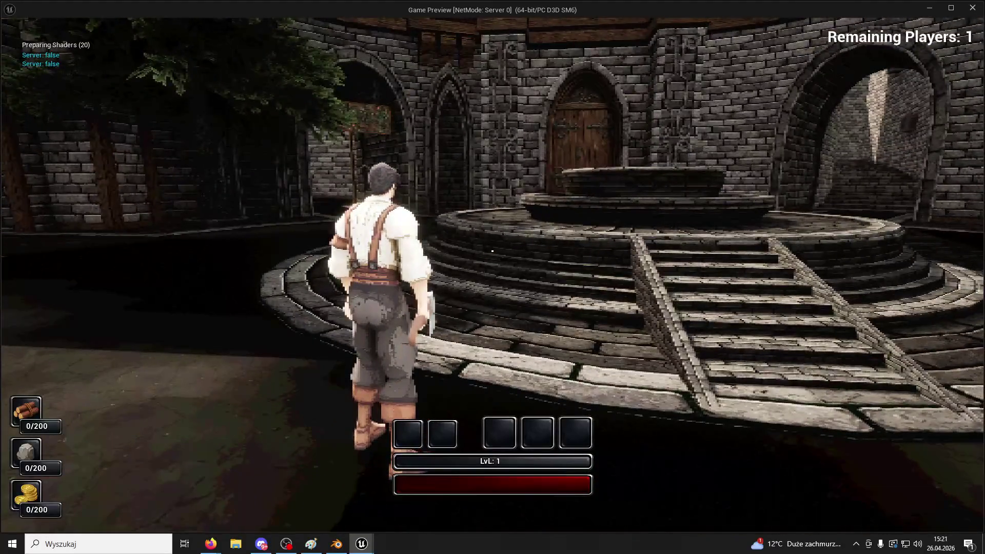
pyautogui.press('w')
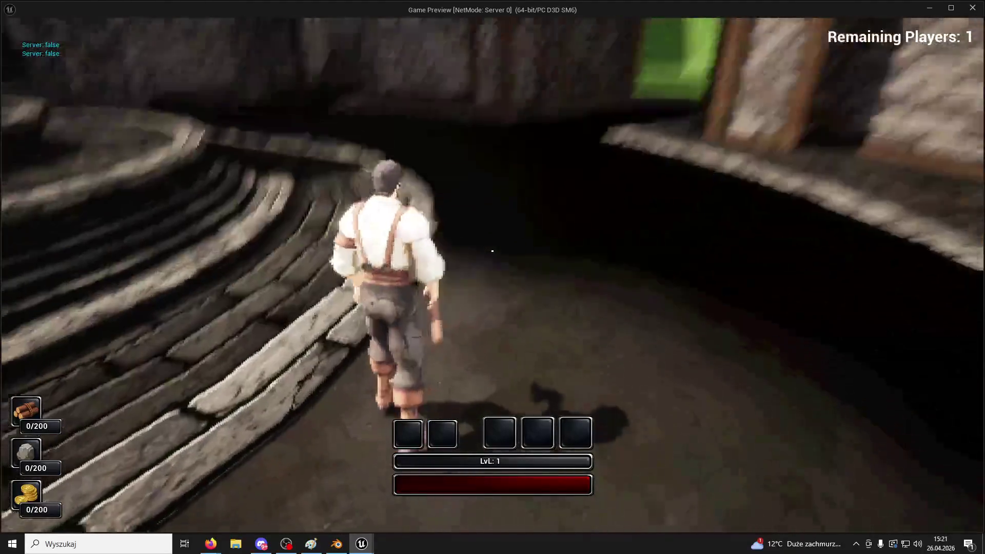
pyautogui.press('w')
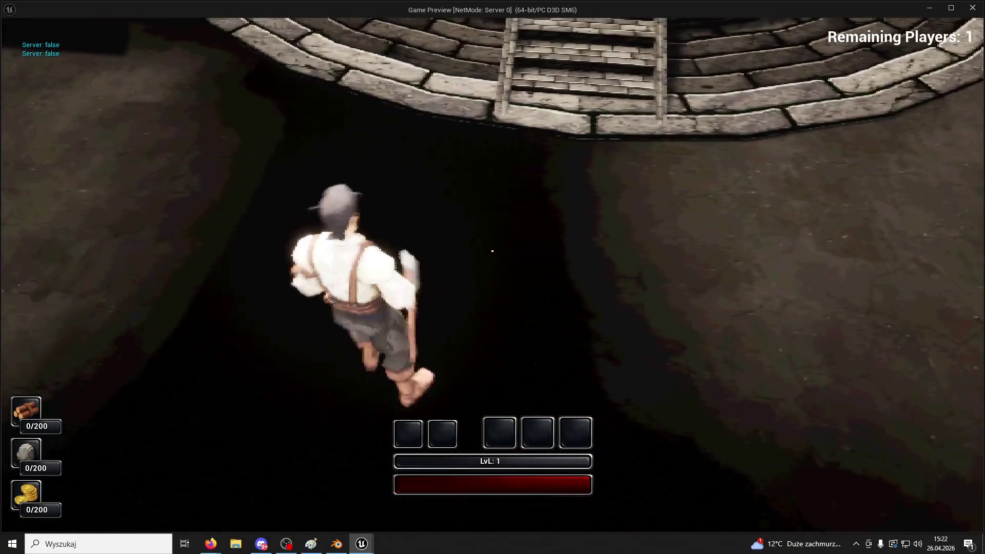
pyautogui.press('w')
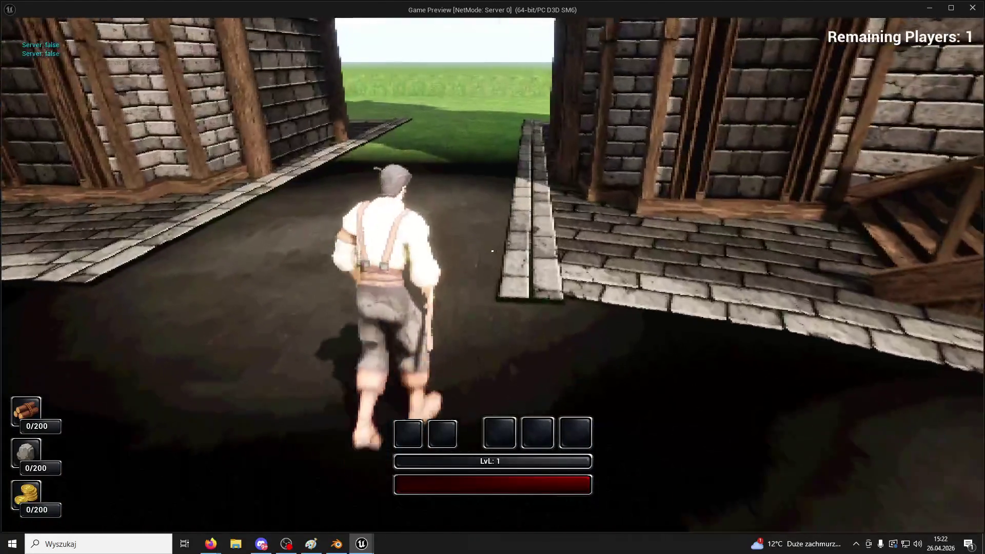
pyautogui.press('w')
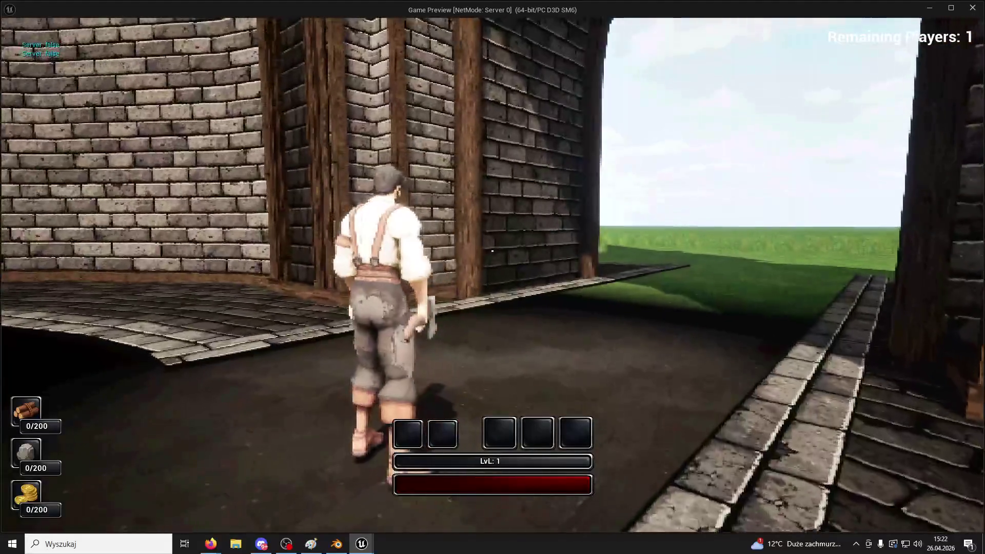
pyautogui.press('w')
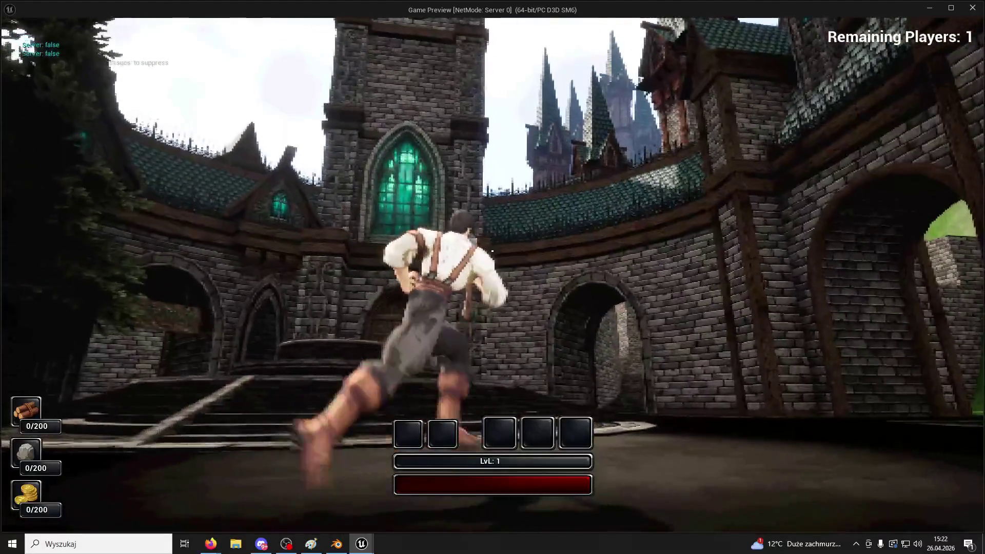
pyautogui.press('w')
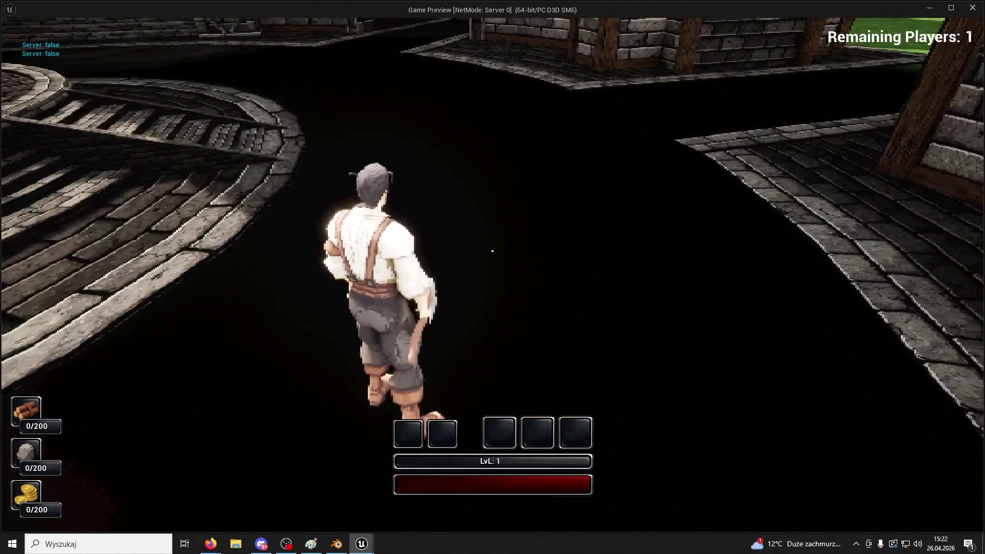
pyautogui.press('Escape')
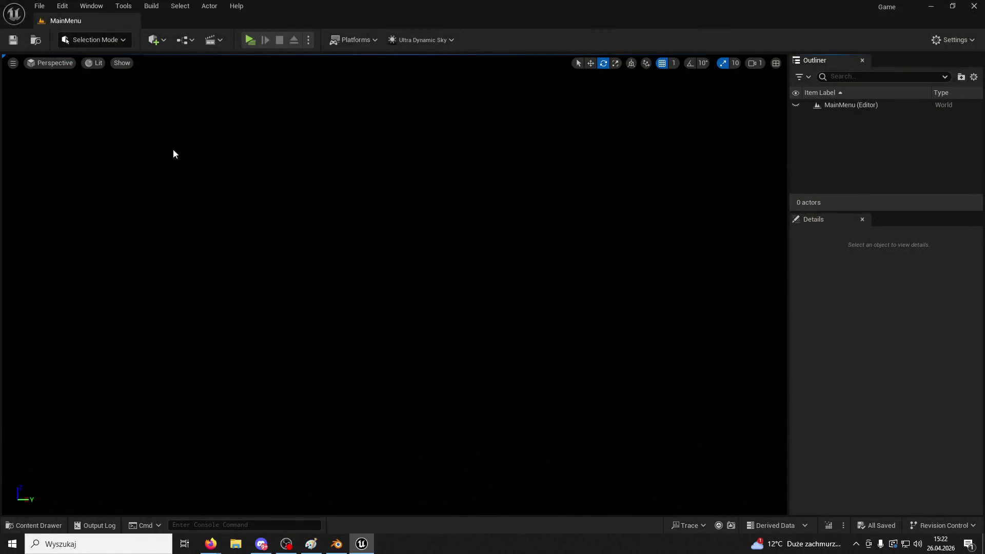
pyautogui.click(251, 39)
pyautogui.click(465, 272)
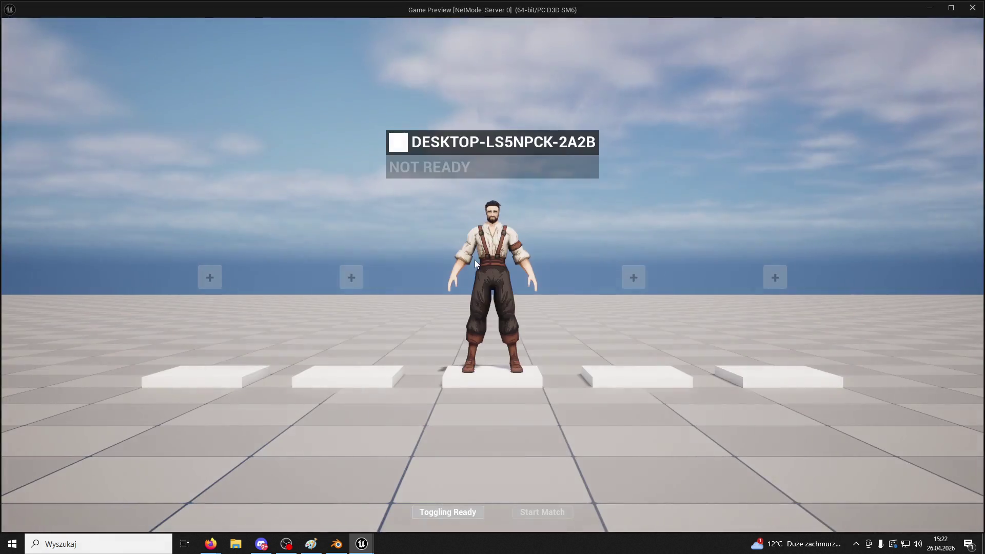
pyautogui.click(443, 513)
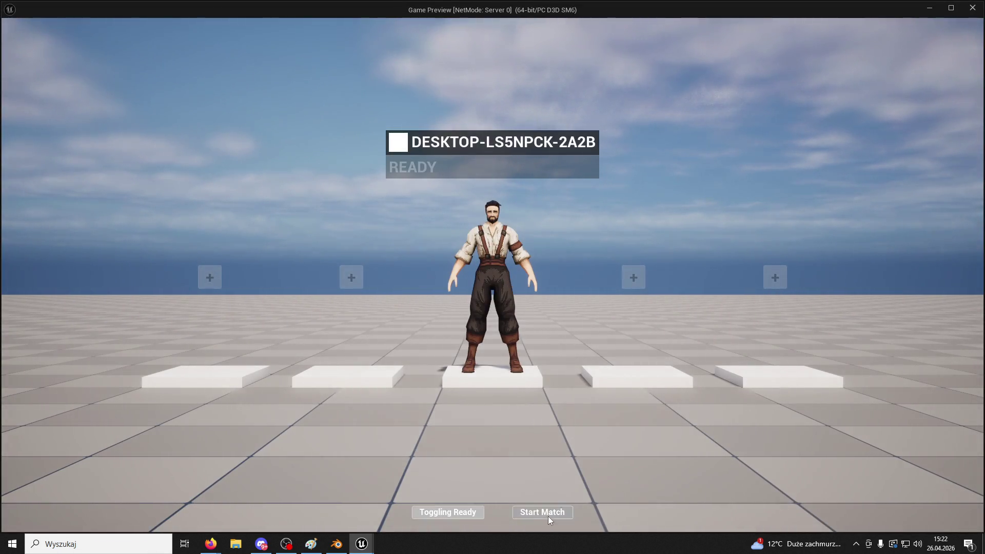
pyautogui.click(546, 514)
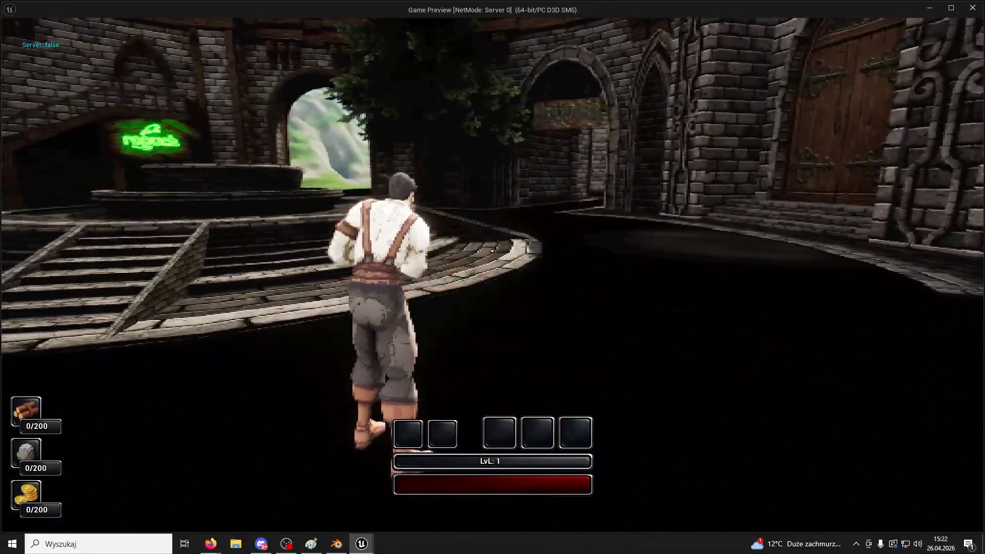
pyautogui.press('Escape')
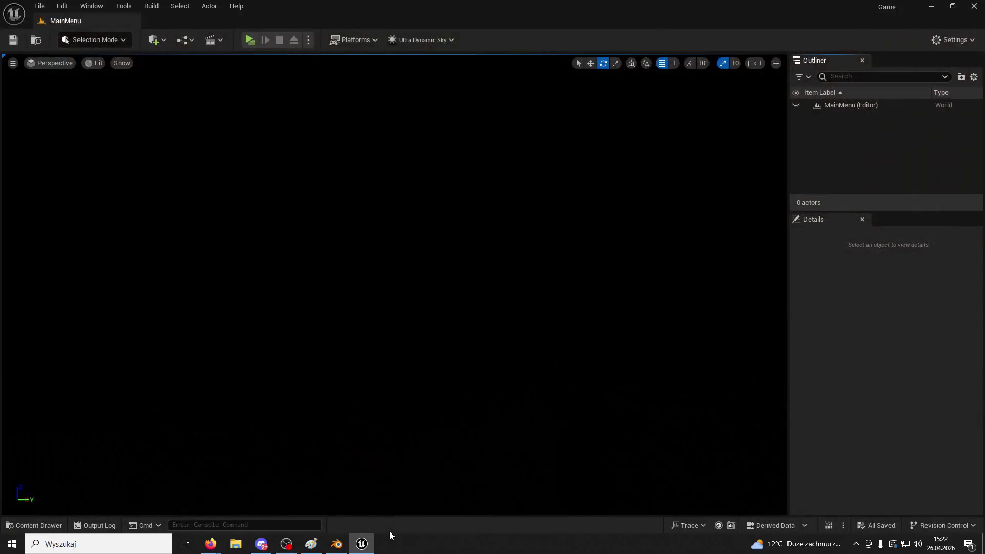
# - Open the BP_OurGameInstance blueprint from the Content Drawer and close it again
pyautogui.click(35, 526)
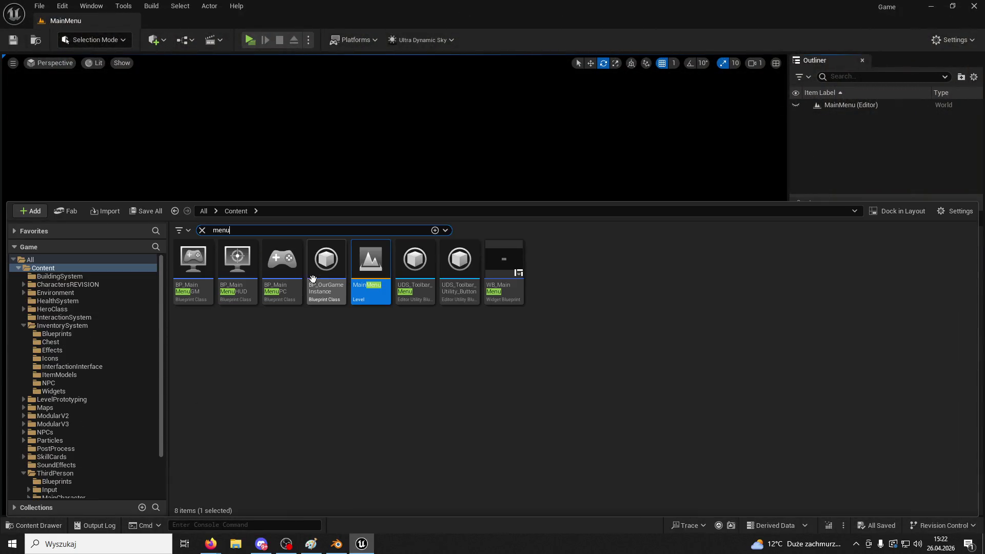
pyautogui.doubleClick(326, 260)
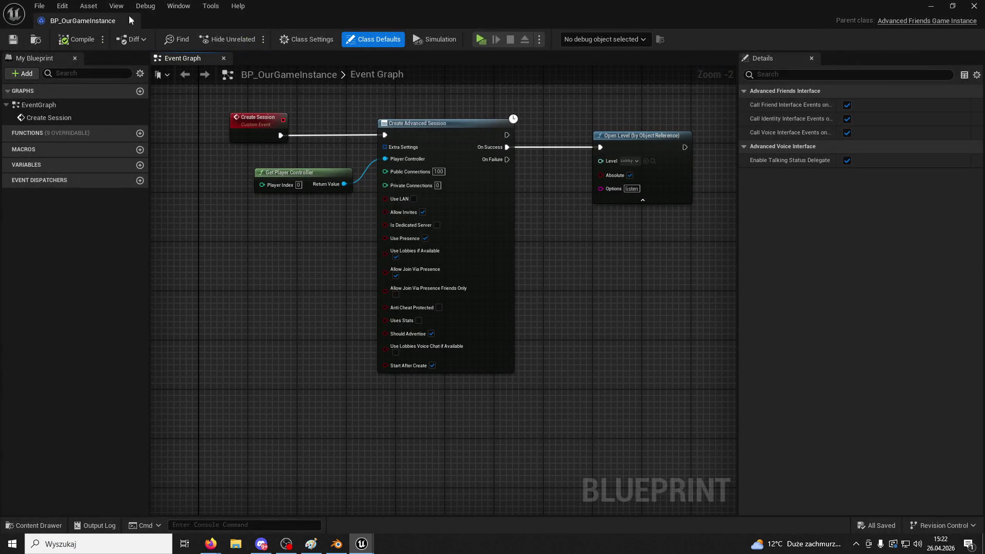
pyautogui.click(131, 19)
# - Search the assets for 'map' and open the ThirdPersonMap level
pyautogui.click(36, 525)
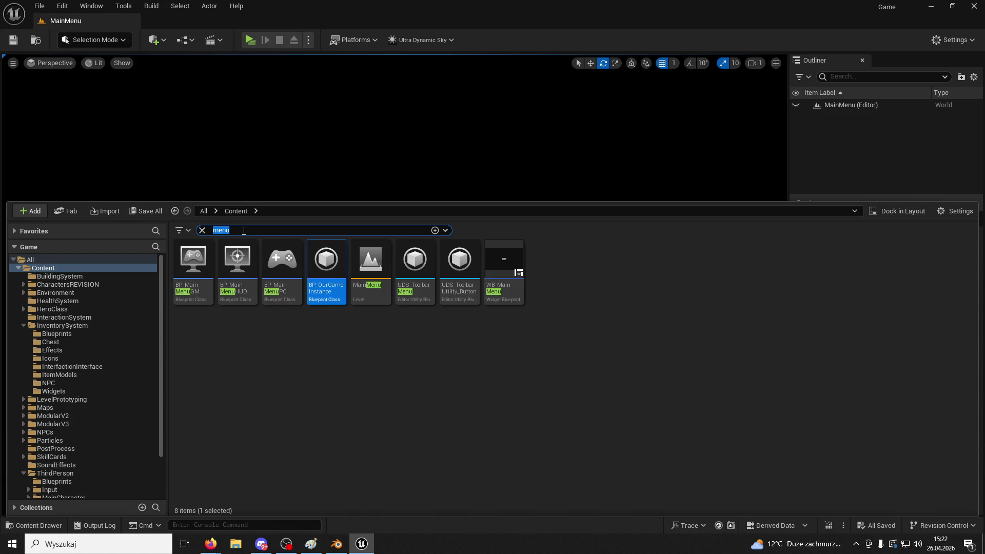
pyautogui.write('level')
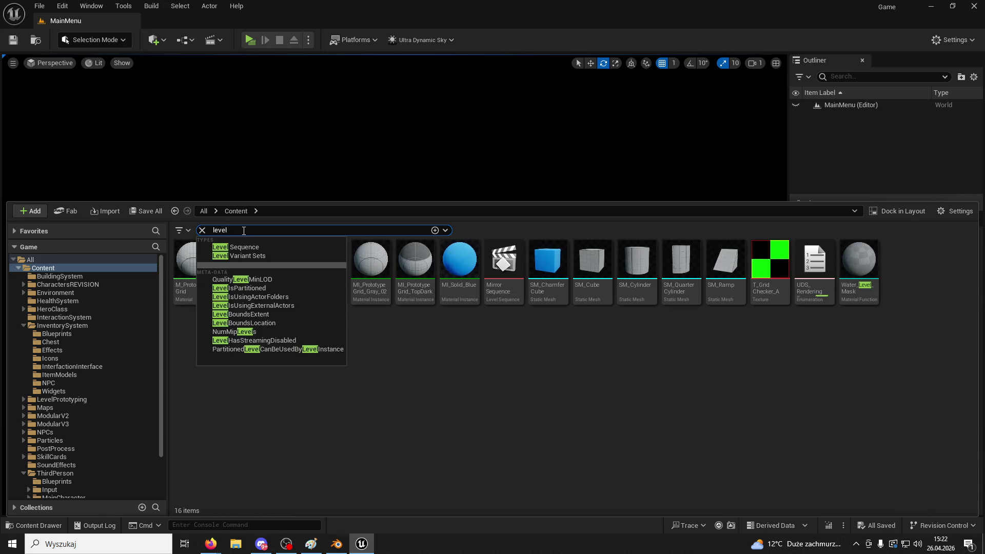
pyautogui.write('map')
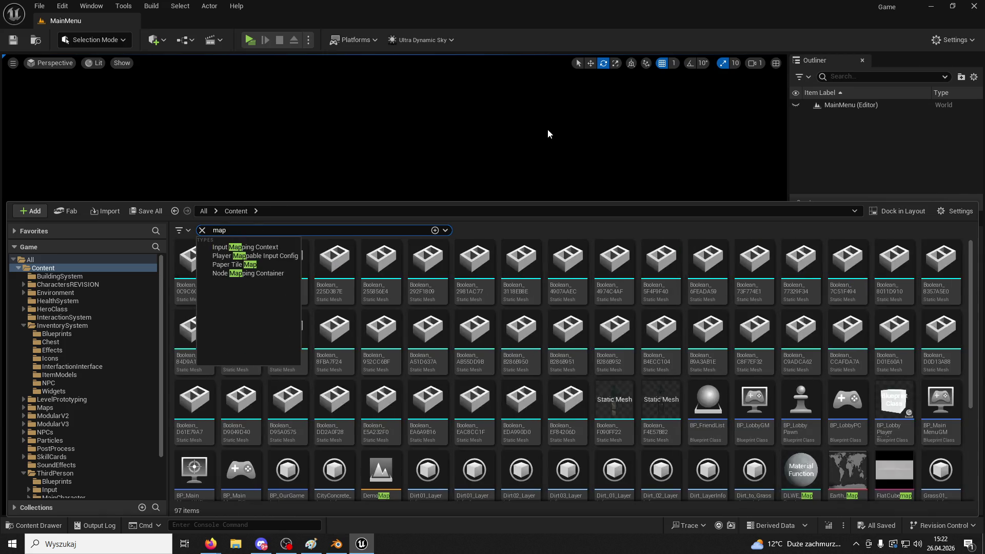
pyautogui.scroll(-3, 413, 355)
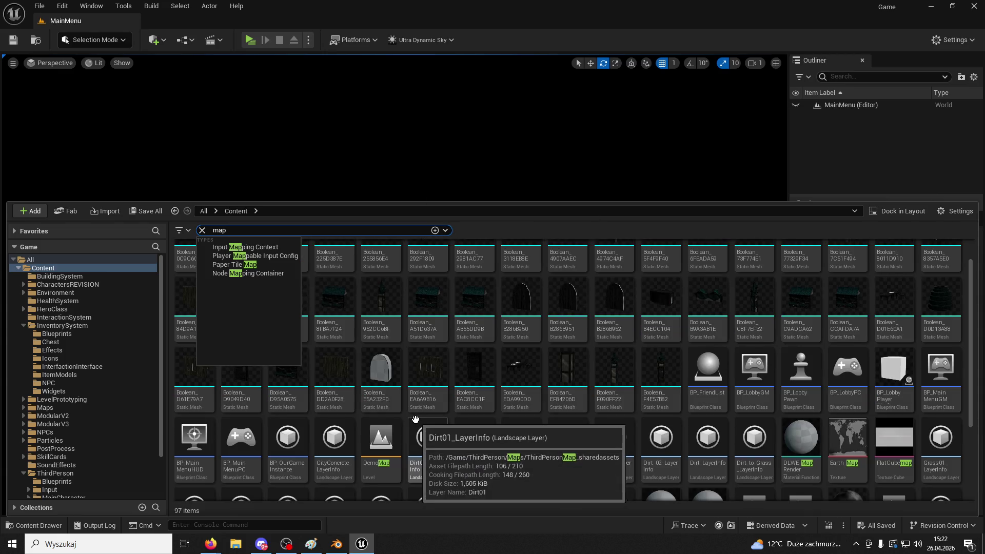
pyautogui.scroll(-2, 746, 432)
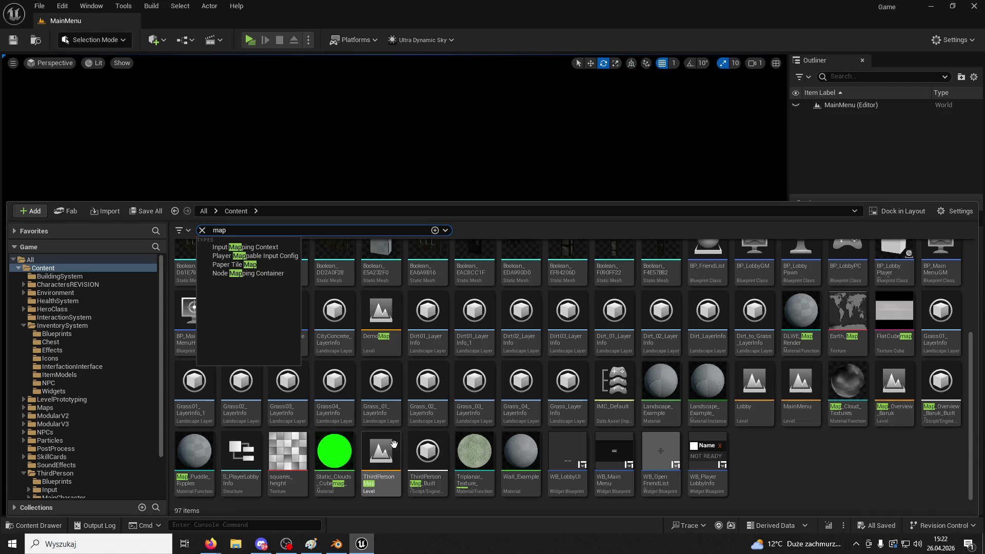
pyautogui.doubleClick(394, 444)
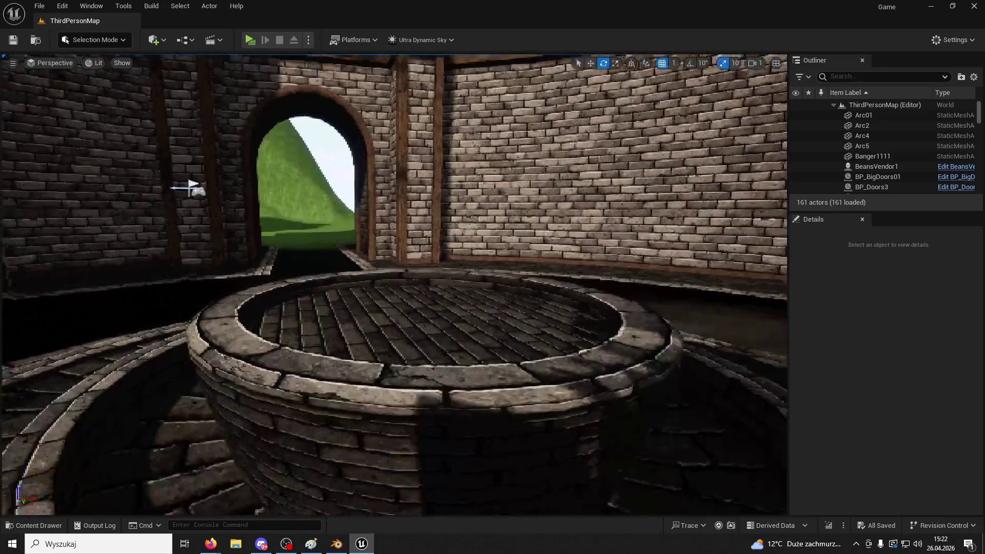
# - Orbit around the courtyard well, close Blender without saving, and open the PAAAASZTEEEET folder
pyautogui.moveTo(193, 187)
pyautogui.mouseDown()
pyautogui.moveTo(185, 154)
pyautogui.moveTo(195, 195)
pyautogui.moveTo(23, 72)
pyautogui.mouseUp()
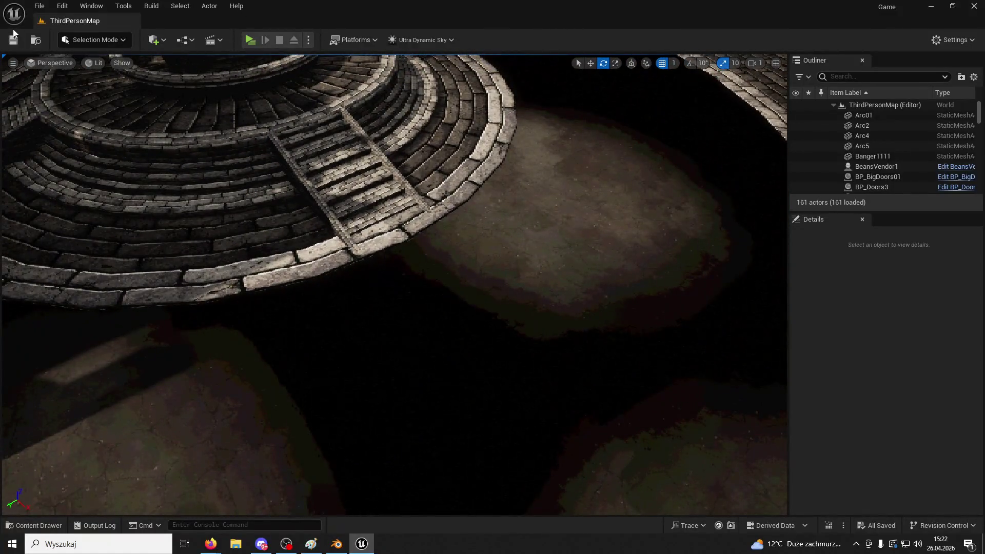
pyautogui.moveTo(443, 206)
pyautogui.mouseDown()
pyautogui.moveTo(755, 154)
pyautogui.moveTo(596, 158)
pyautogui.moveTo(621, 136)
pyautogui.mouseUp()
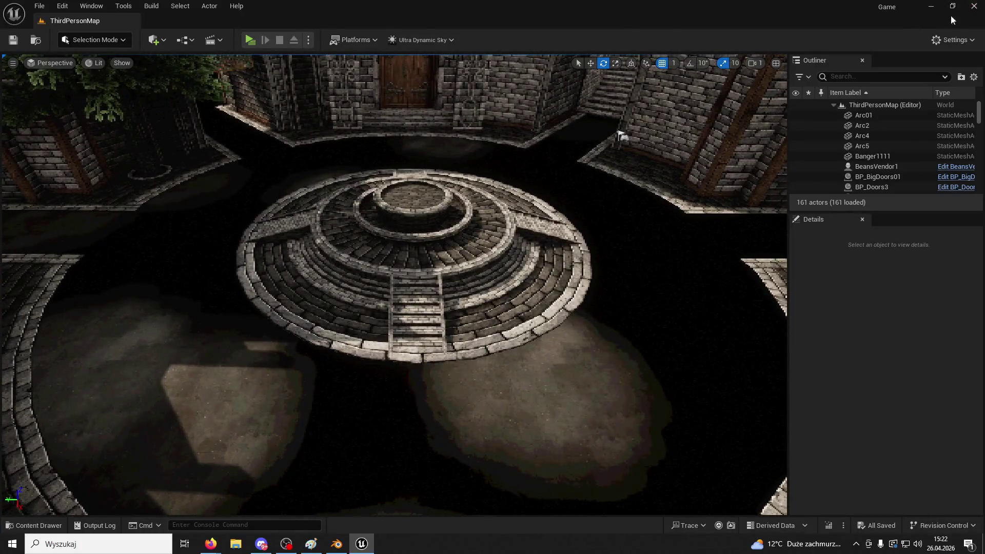
pyautogui.hotkey('alt', 'Tab')
pyautogui.click(973, 5)
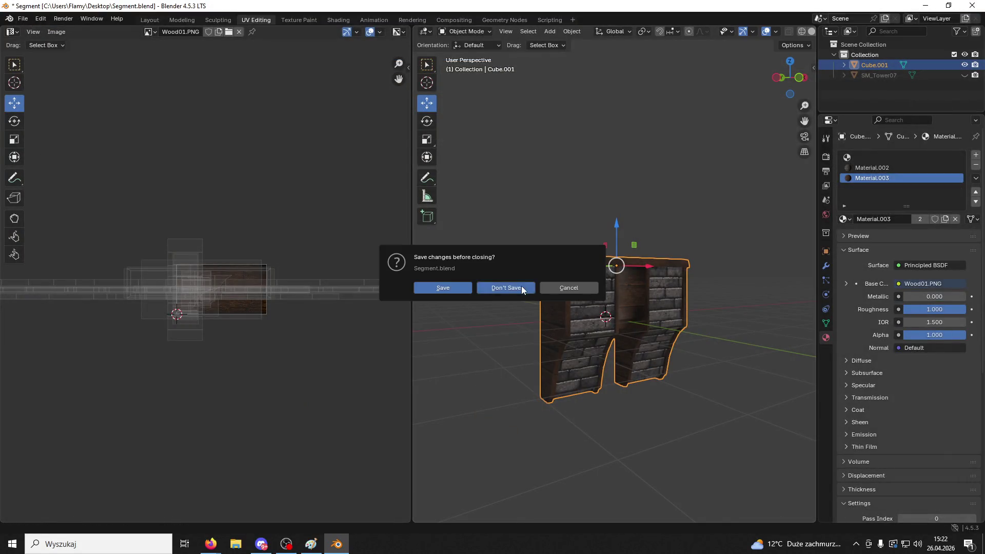
pyautogui.click(522, 285)
pyautogui.doubleClick(947, 439)
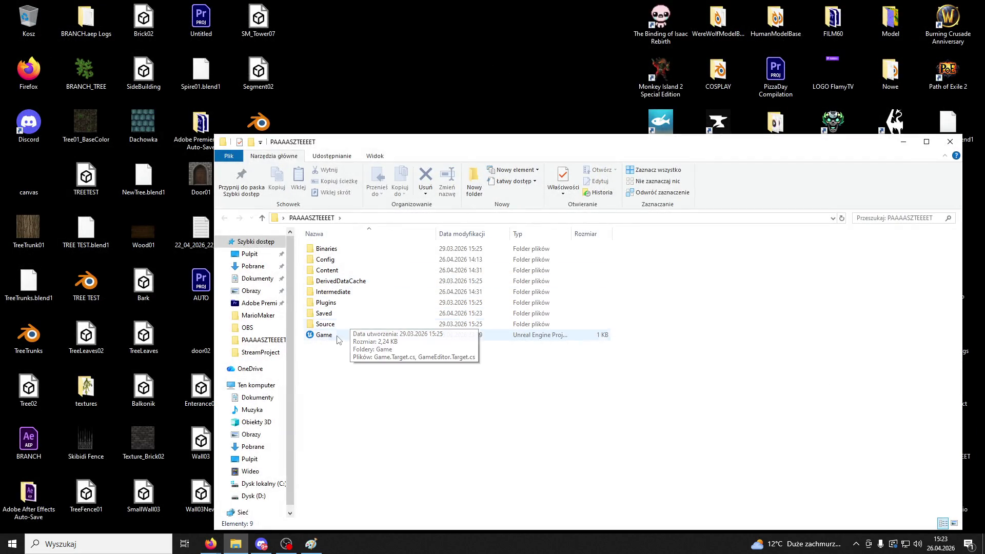
# - Select the Game .uproject file and open it in Unreal Engine
pyautogui.click(336, 335)
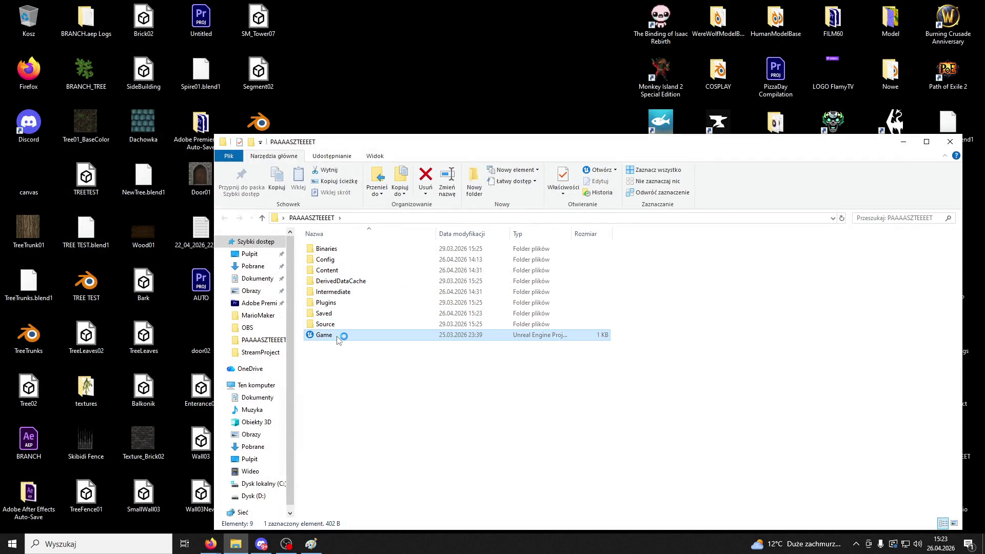
pyautogui.click(951, 142)
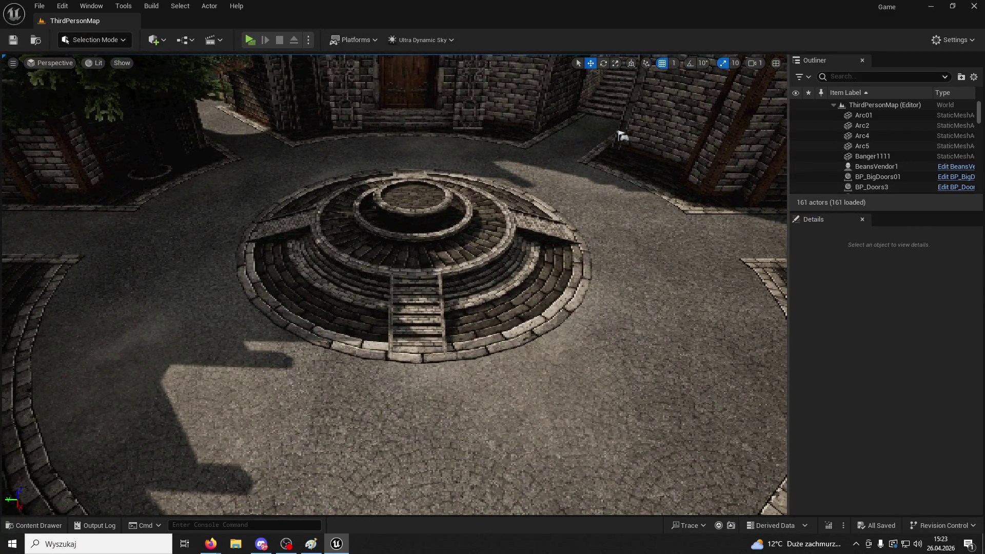
# - Select the courtyard landscape, browse tile and brick assets, then clear the search
pyautogui.moveTo(621, 135)
pyautogui.mouseDown()
pyautogui.moveTo(701, 100)
pyautogui.moveTo(633, 137)
pyautogui.moveTo(517, 143)
pyautogui.moveTo(684, 125)
pyautogui.moveTo(696, 144)
pyautogui.moveTo(479, 429)
pyautogui.mouseUp()
pyautogui.click(426, 414)
pyautogui.click(26, 524)
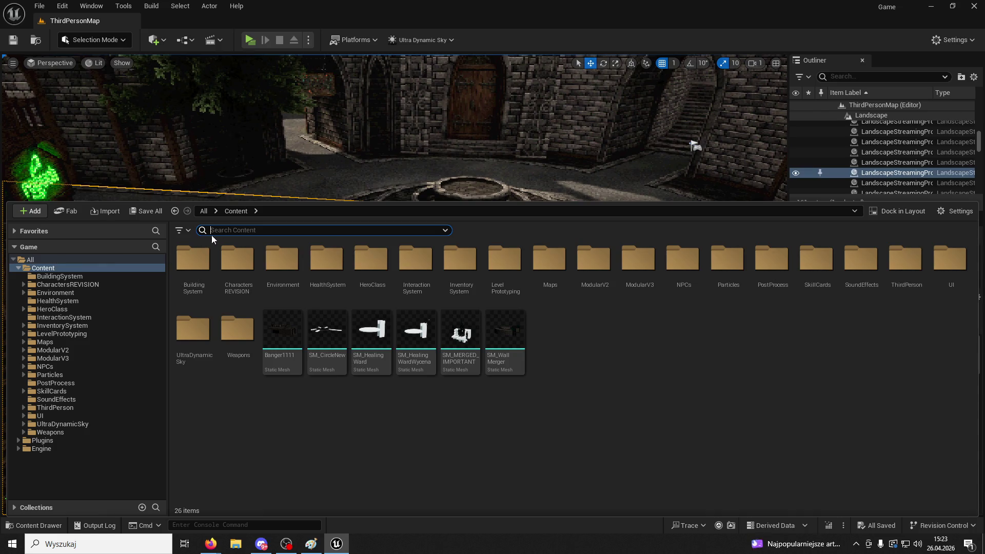
pyautogui.write('tile')
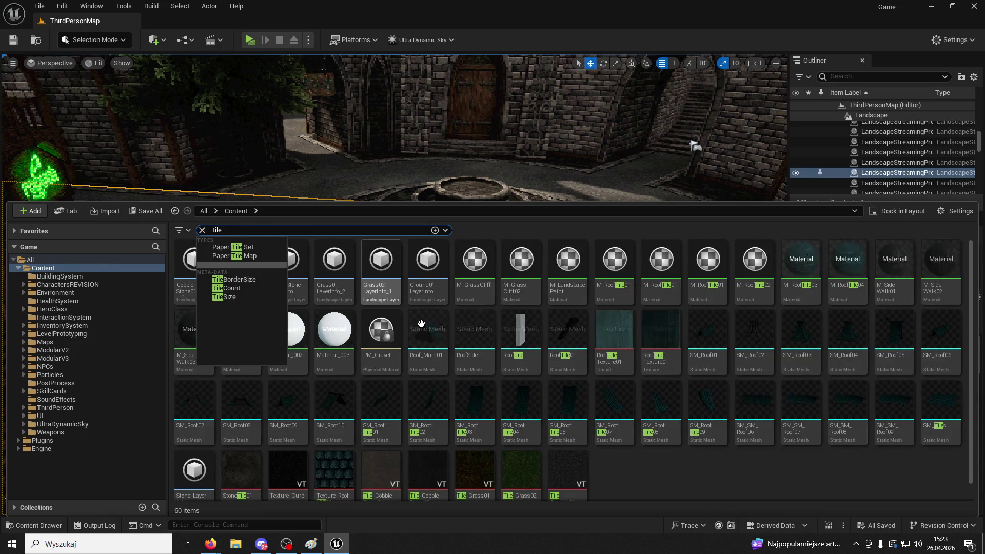
pyautogui.click(728, 471)
pyautogui.write('brick')
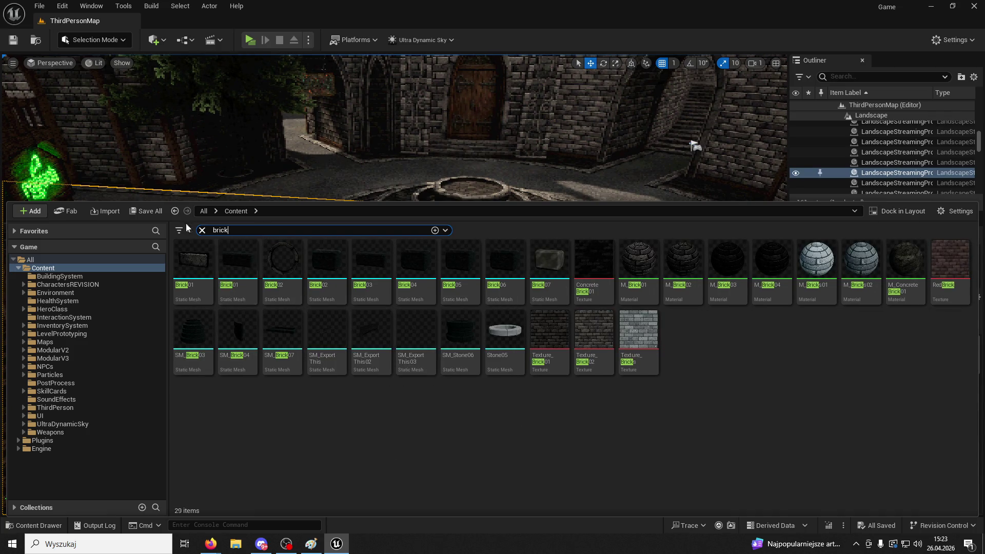
pyautogui.click(201, 230)
pyautogui.click(402, 171)
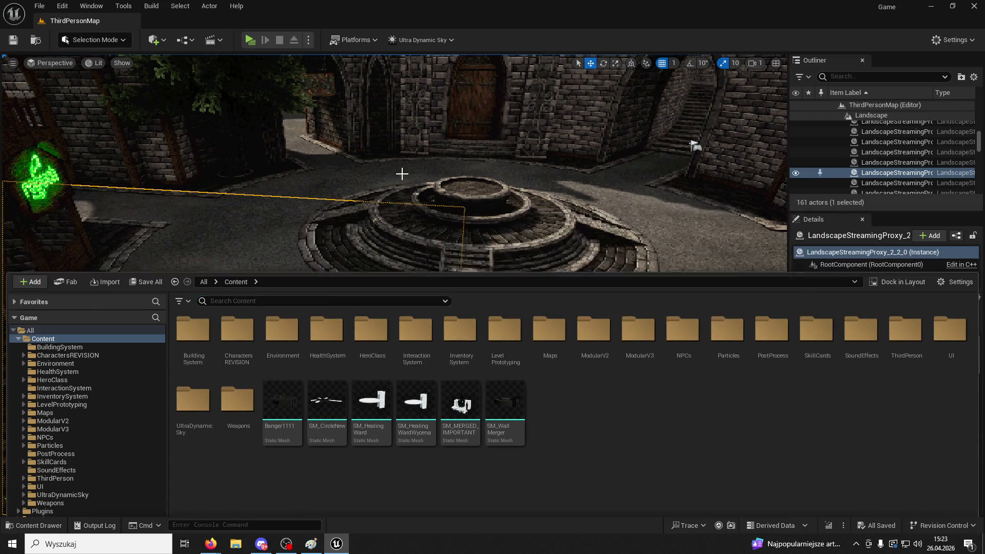
# - In Landscape Paint mode, paint a Grass01 stroke across the courtyard floor, then undo it
pyautogui.click(77, 41)
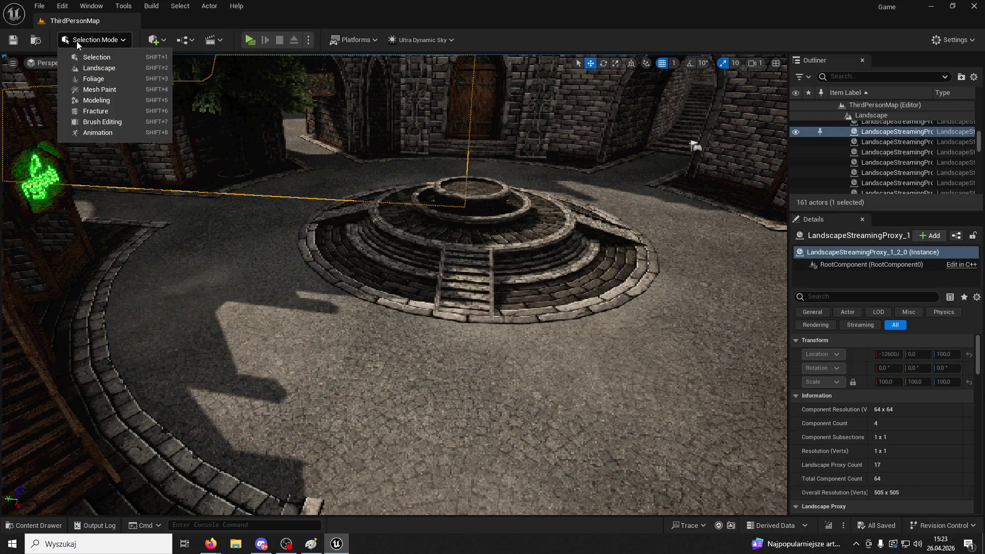
pyautogui.click(107, 71)
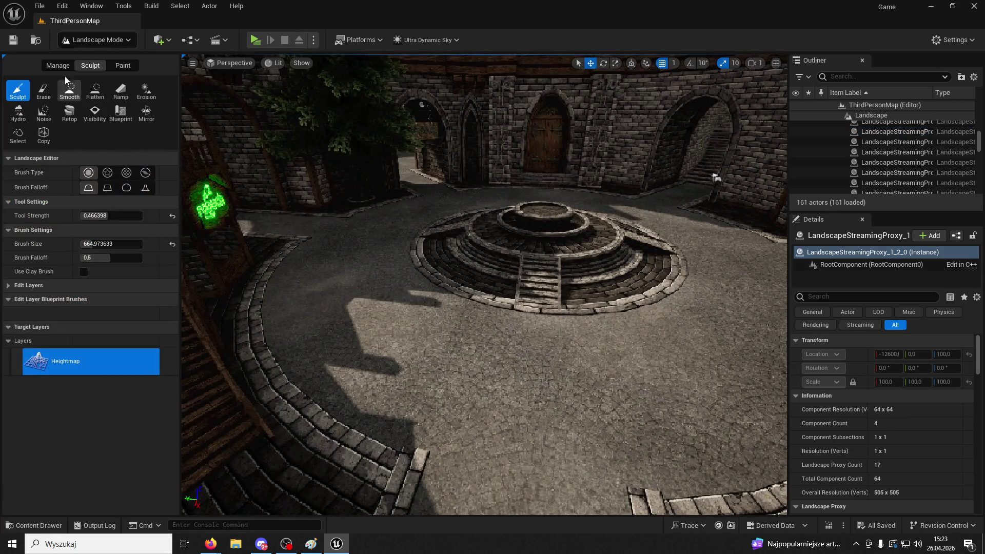
pyautogui.click(114, 65)
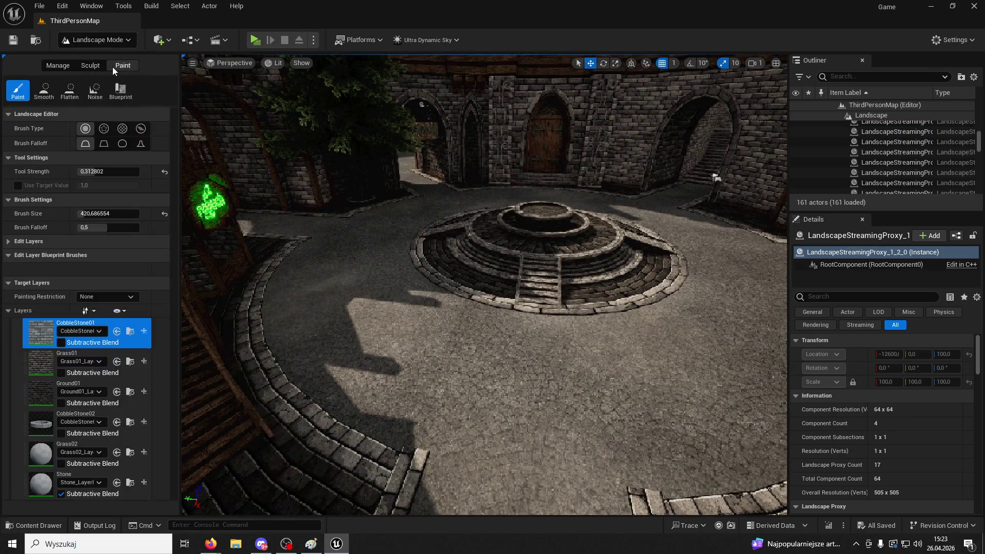
pyautogui.click(42, 395)
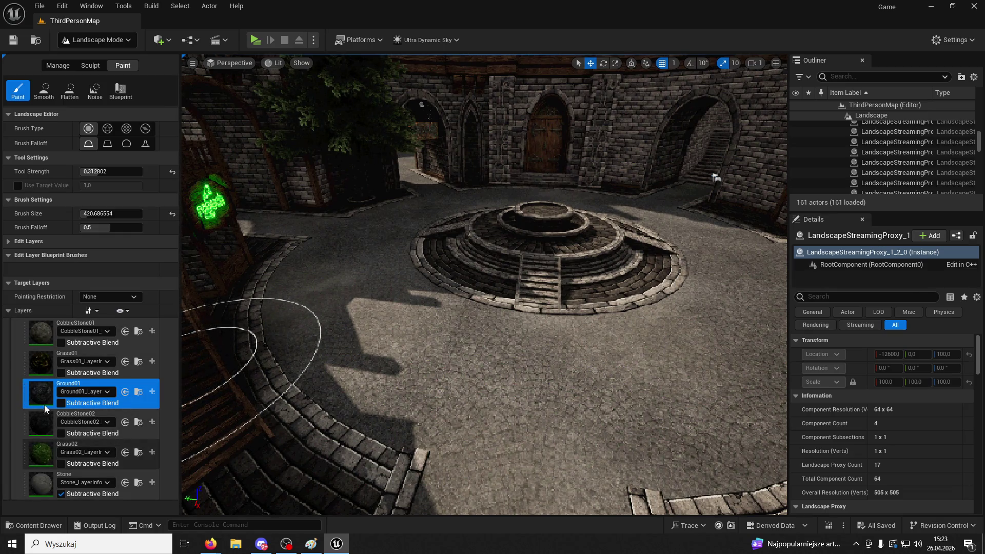
pyautogui.click(46, 365)
pyautogui.moveTo(325, 400)
pyautogui.mouseDown()
pyautogui.moveTo(436, 333)
pyautogui.moveTo(570, 352)
pyautogui.moveTo(457, 260)
pyautogui.moveTo(642, 241)
pyautogui.moveTo(354, 274)
pyautogui.mouseUp()
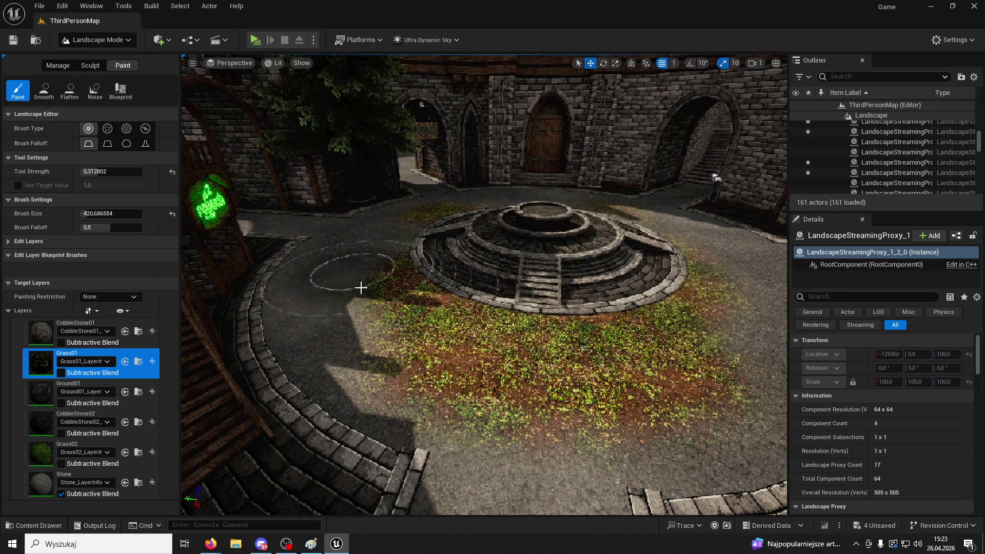
pyautogui.hotkey('ctrl', 'z')
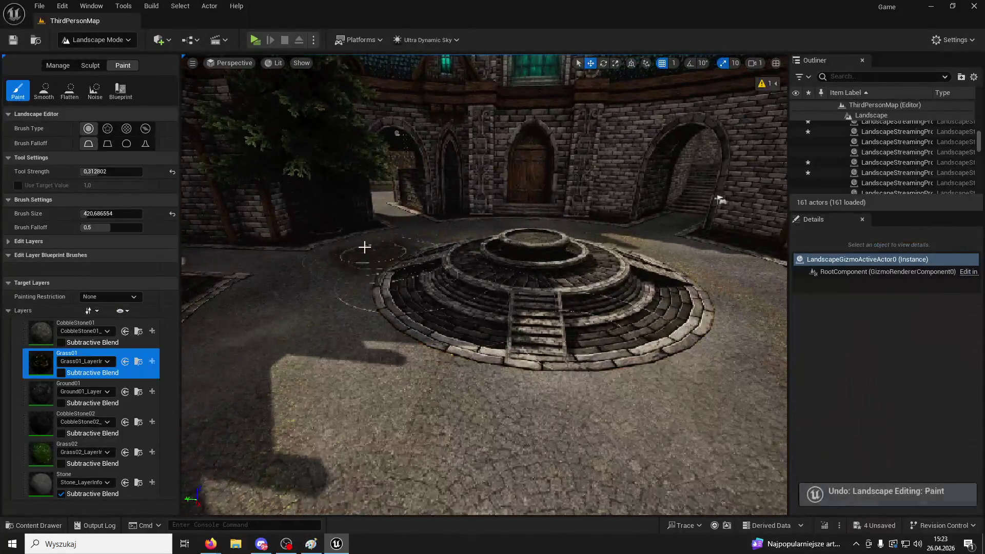
# - Cycle through the Manage, Sculpt and Paint tools, then switch to Foliage mode
pyautogui.click(96, 66)
pyautogui.click(53, 66)
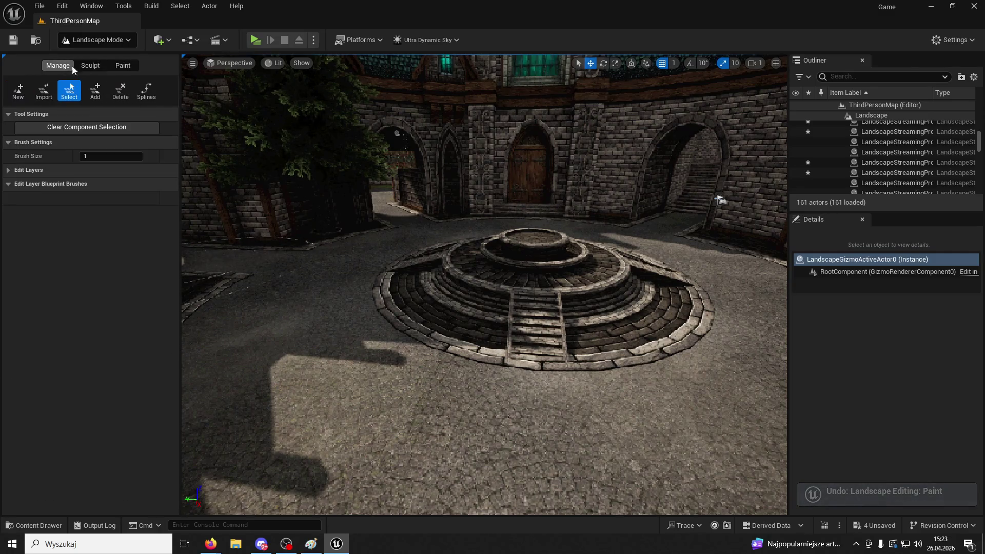
pyautogui.click(112, 66)
pyautogui.click(97, 66)
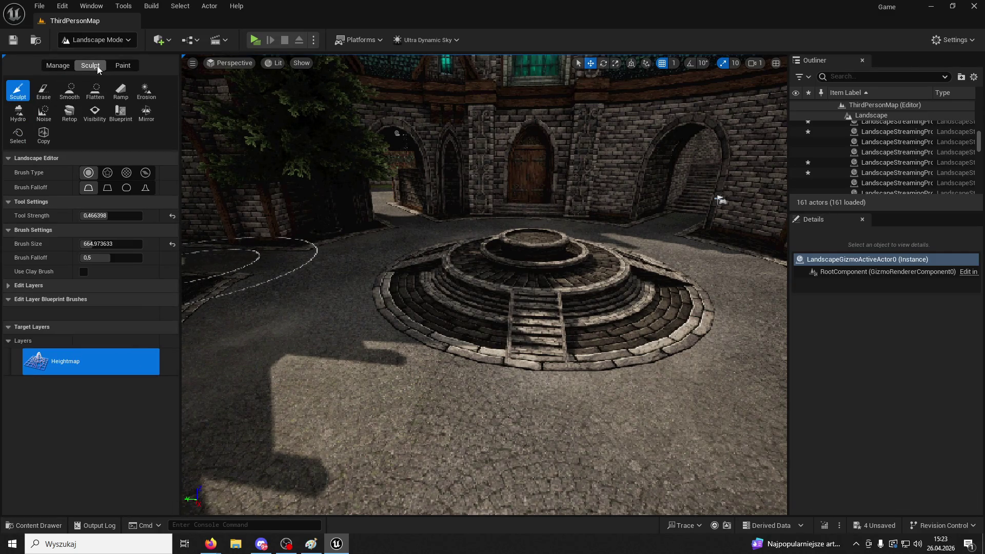
pyautogui.click(135, 65)
pyautogui.click(113, 41)
pyautogui.click(92, 79)
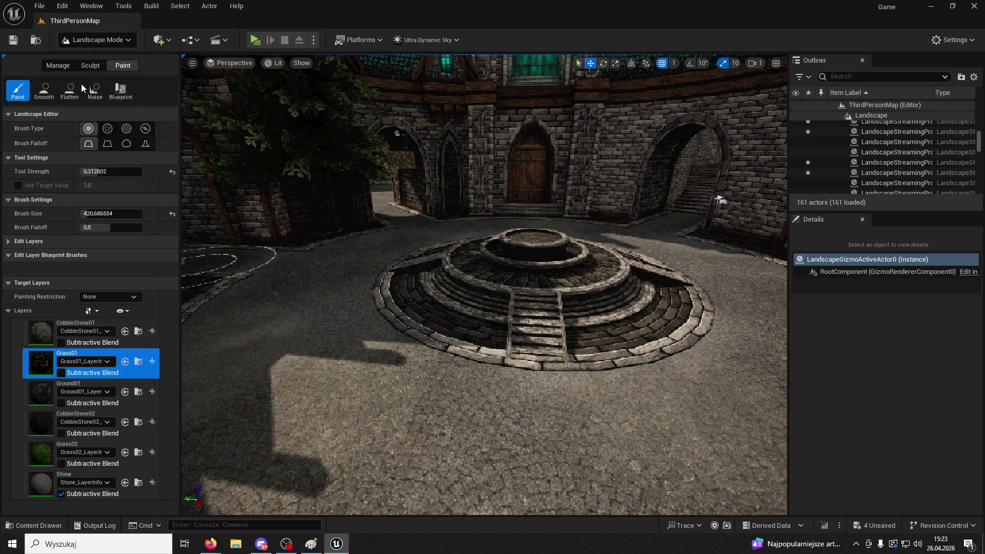
pyautogui.click(15, 266)
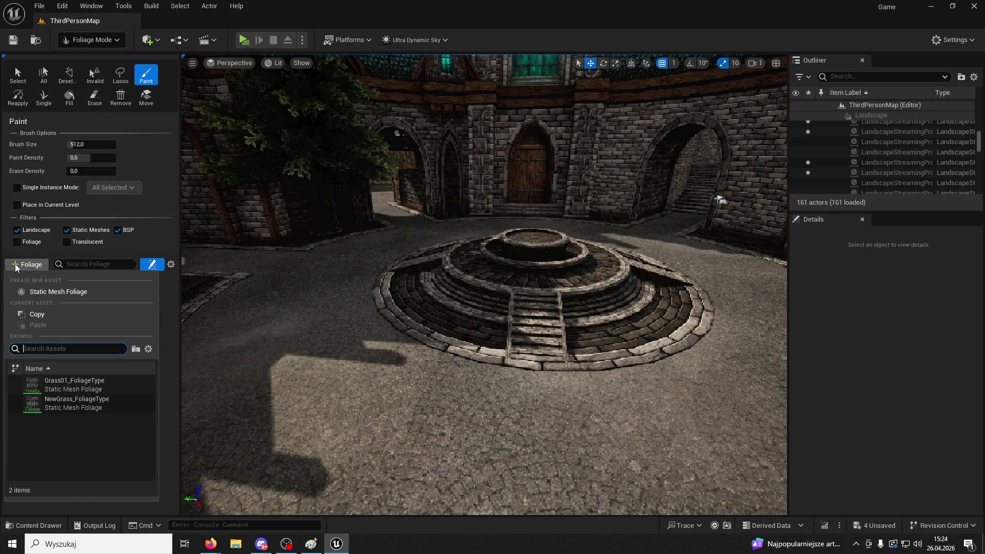
# - Add Grass01_FoliageType and paint it densely around the courtyard platform, then return to Selection Mode
pyautogui.click(71, 393)
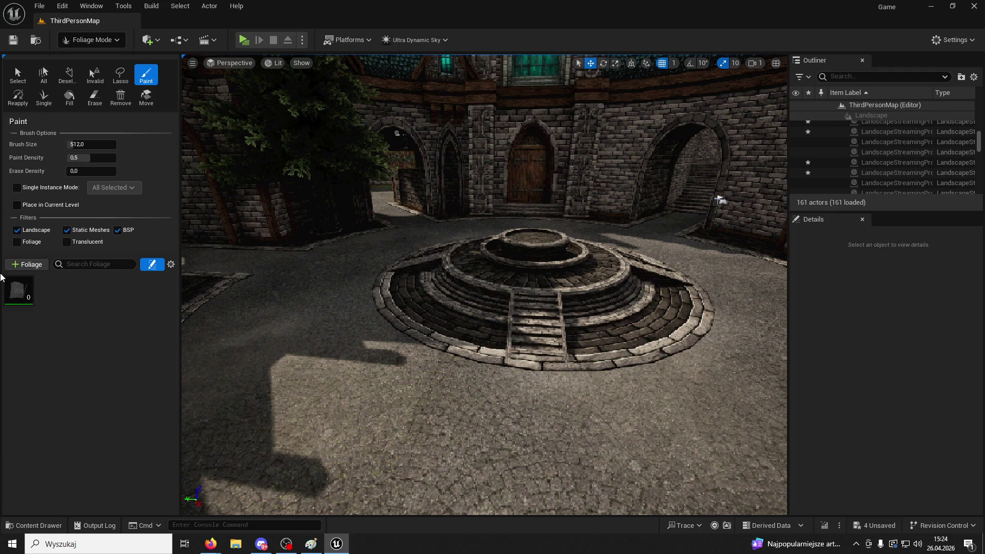
pyautogui.click(14, 285)
pyautogui.moveTo(216, 226)
pyautogui.mouseDown()
pyautogui.moveTo(380, 225)
pyautogui.moveTo(348, 226)
pyautogui.moveTo(513, 171)
pyautogui.moveTo(464, 194)
pyautogui.moveTo(703, 209)
pyautogui.moveTo(748, 253)
pyautogui.moveTo(552, 222)
pyautogui.moveTo(390, 409)
pyautogui.moveTo(649, 121)
pyautogui.moveTo(660, 330)
pyautogui.moveTo(638, 152)
pyautogui.moveTo(385, 122)
pyautogui.moveTo(234, 125)
pyautogui.moveTo(270, 149)
pyautogui.moveTo(543, 224)
pyautogui.mouseUp()
pyautogui.moveTo(518, 309); pyautogui.dragTo(221, 123)
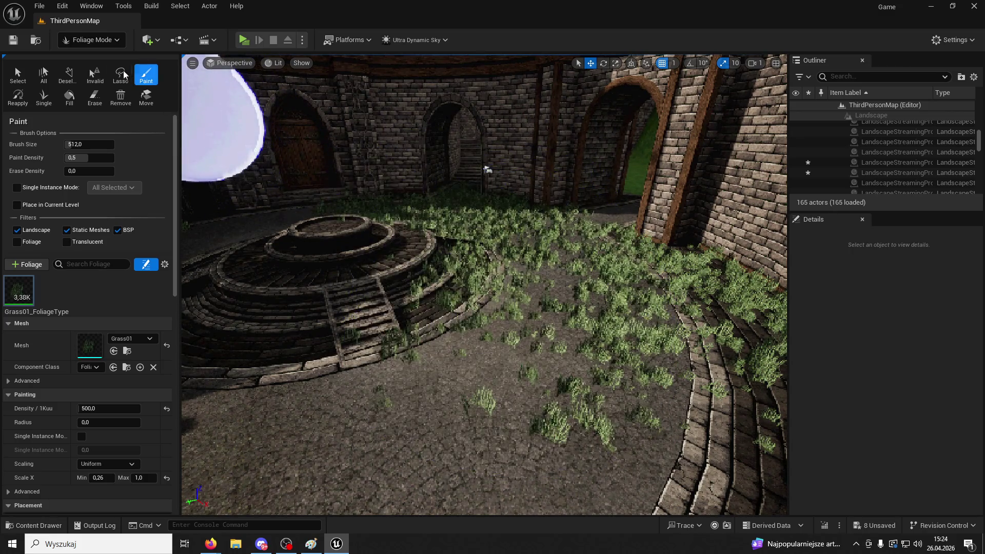
pyautogui.click(86, 39)
pyautogui.click(87, 60)
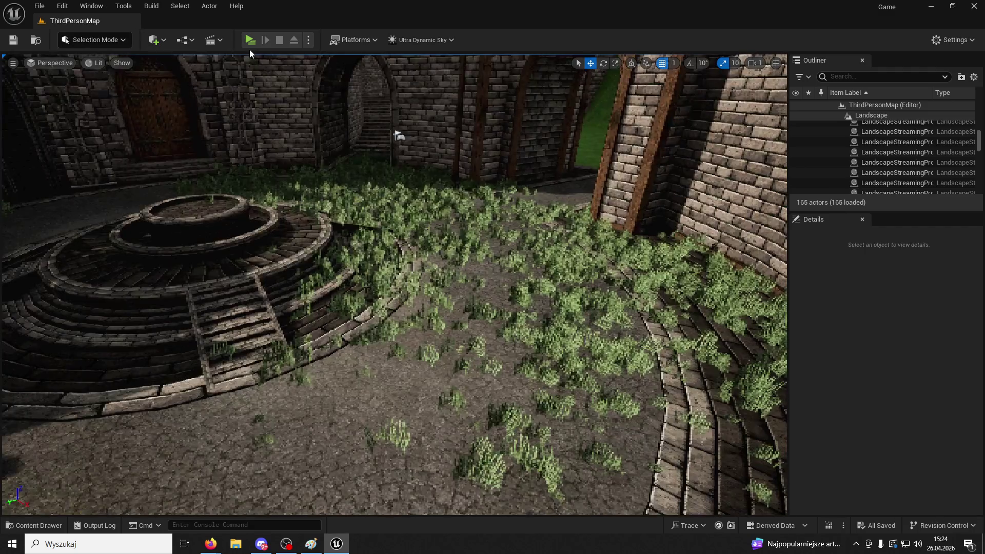
# - Start the play preview, run through the courtyard, and toggle wireframe and lit views
pyautogui.hotkey('alt', 'p')
pyautogui.press('w')
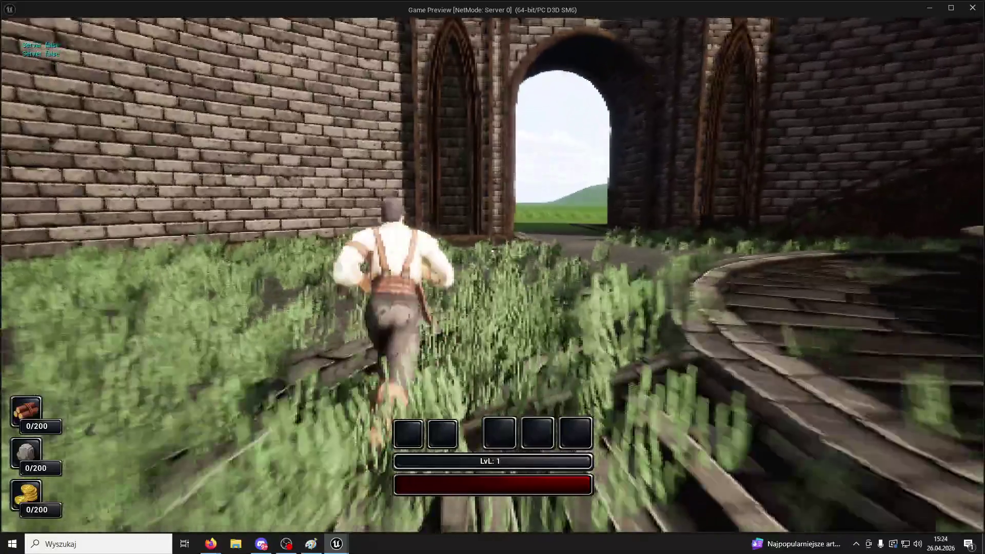
pyautogui.press('F1')
pyautogui.press('F3')
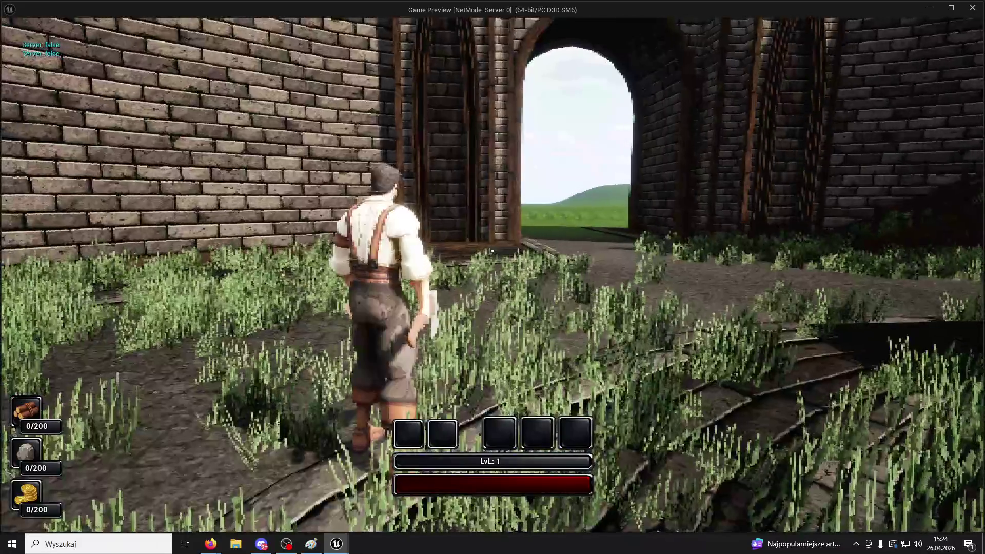
# - View lighting-only and shader complexity modes, stop the preview, and undo the grass painting
pyautogui.press('F4')
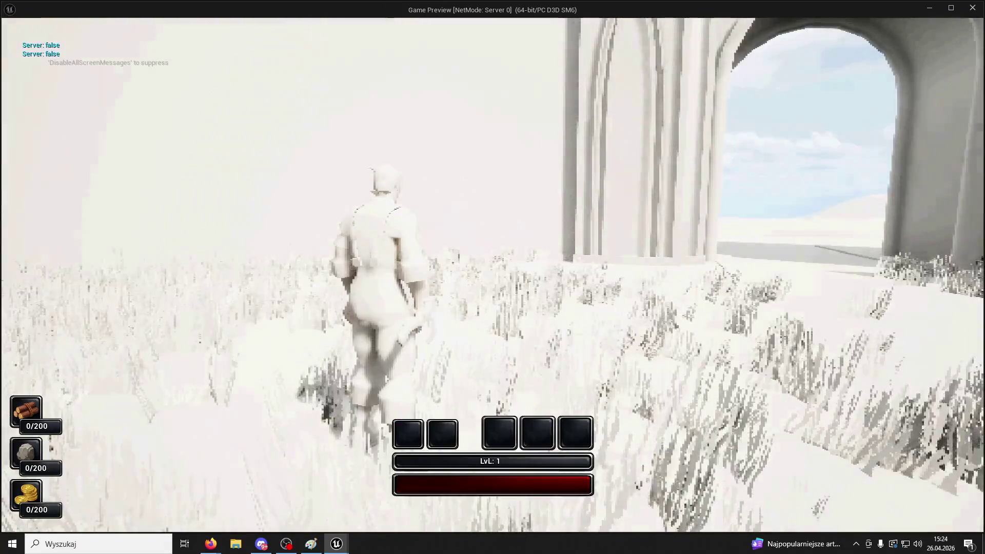
pyautogui.press('F8')
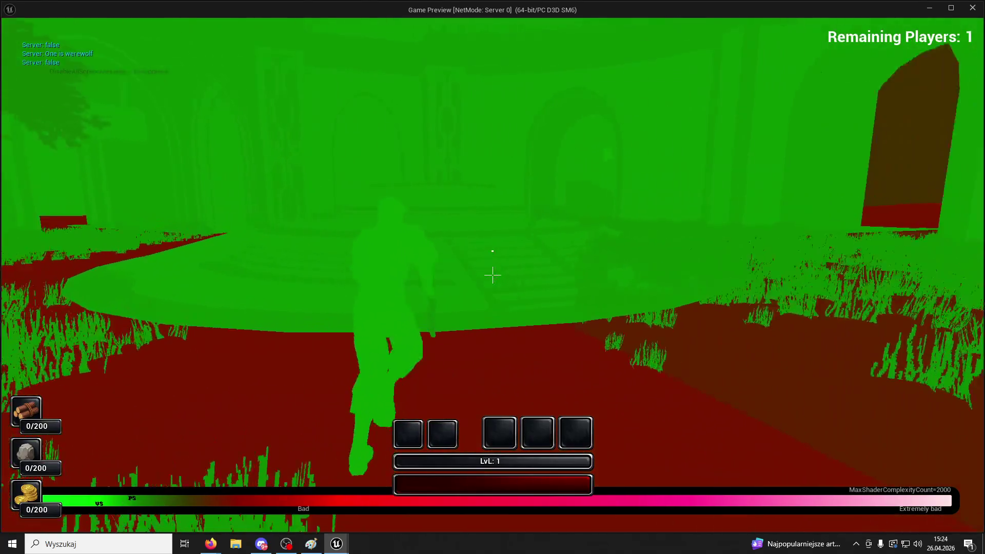
pyautogui.press('Escape')
pyautogui.hotkey('ctrl', 'z')
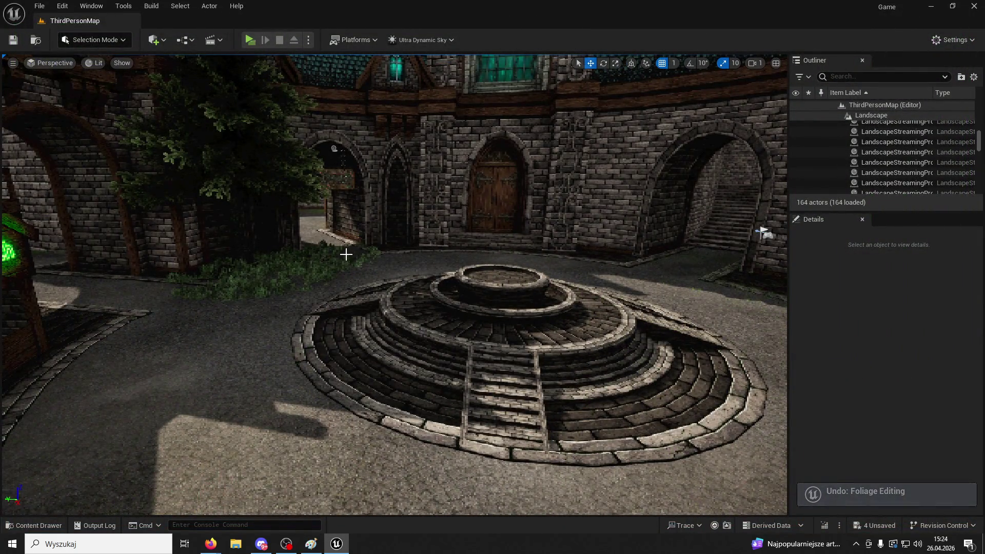
# - Undo the remaining Grass01 foliage and orbit across the bare cobblestone courtyard
pyautogui.hotkey('ctrl', 'z')
pyautogui.moveTo(352, 238); pyautogui.dragTo(462, 304)
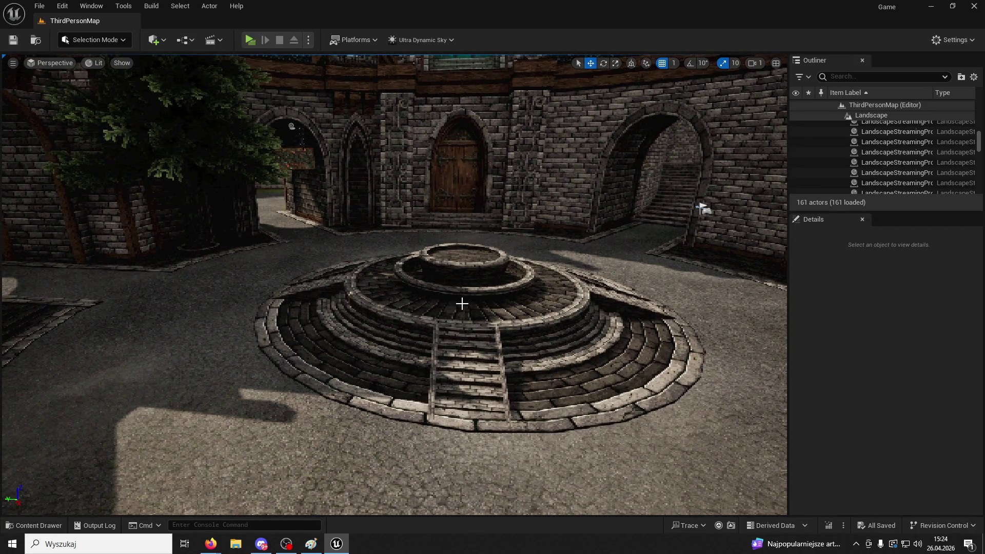